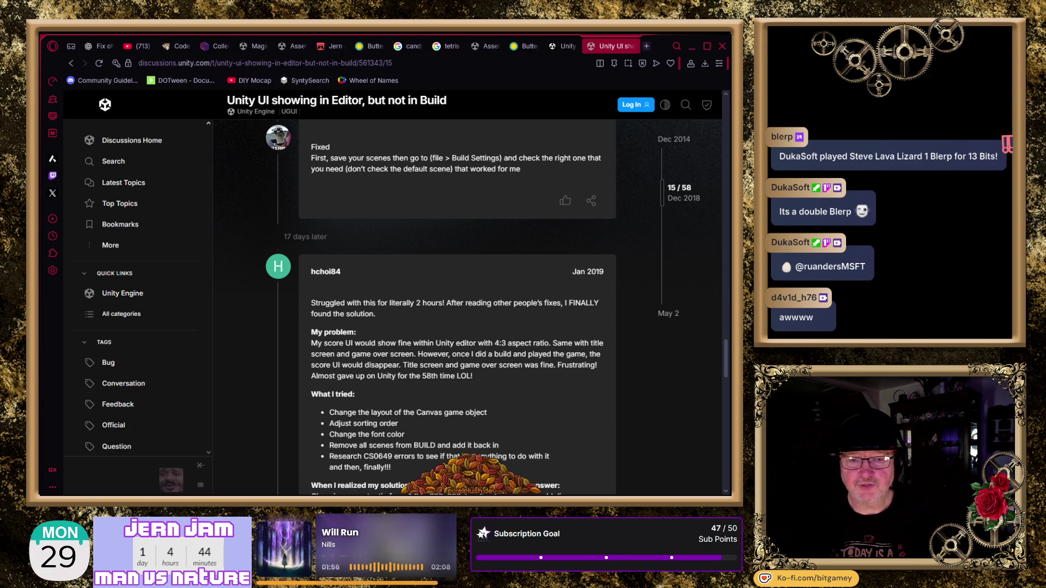
- Return to the Unity editor to wait for the Flutterblocks WebGL build to succeed
key(alt+Tab)
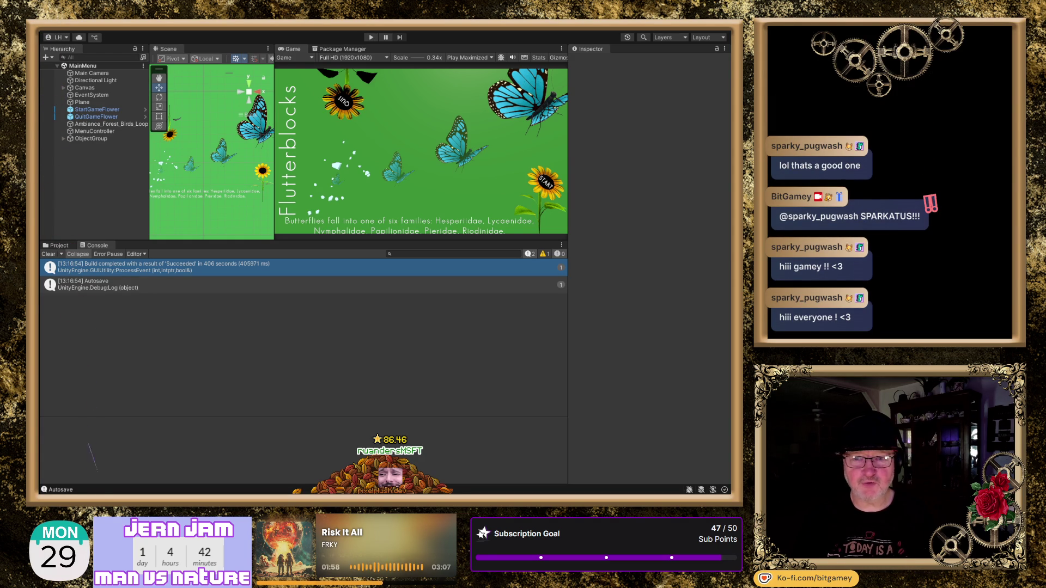
- Switch to the browser running the Flutterblocks WebGL build on localhost
key(alt+Tab)
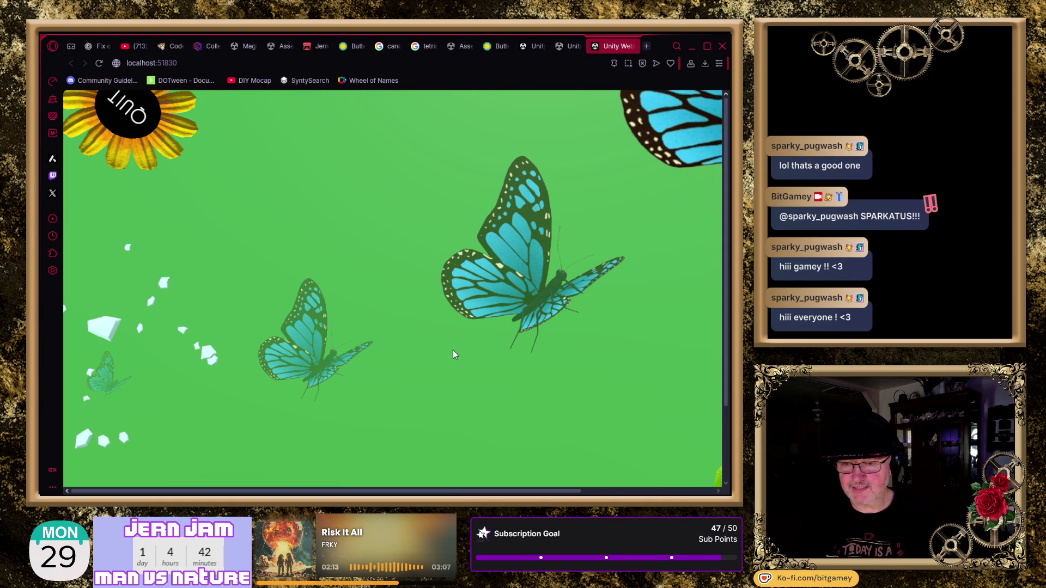
- Check the START and QUIT sunflowers, maximize and restore the browser window, then start the game
click(609, 492)
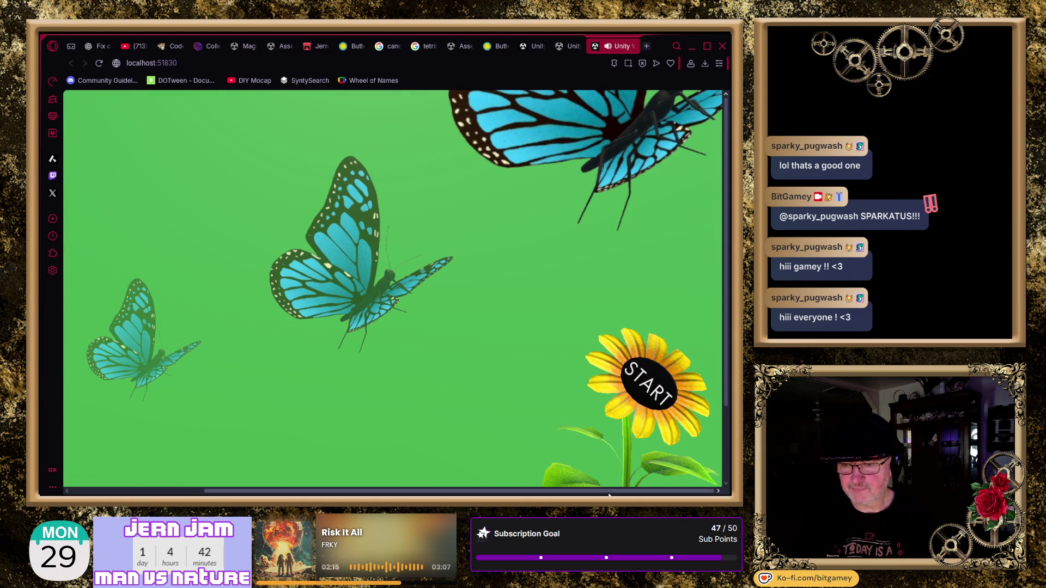
drag(609, 492, 477, 493)
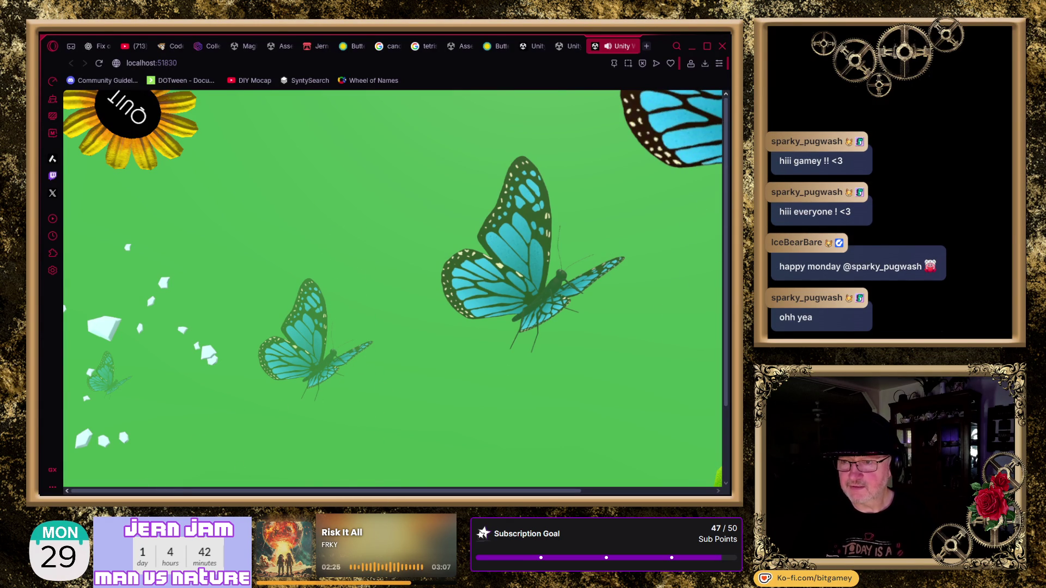
click(708, 46)
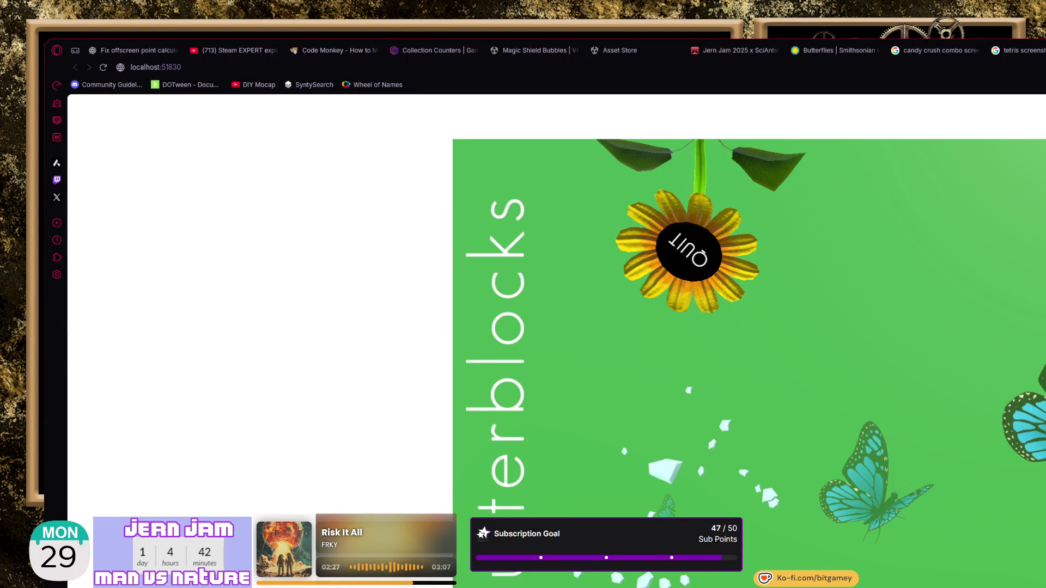
key(super+Down)
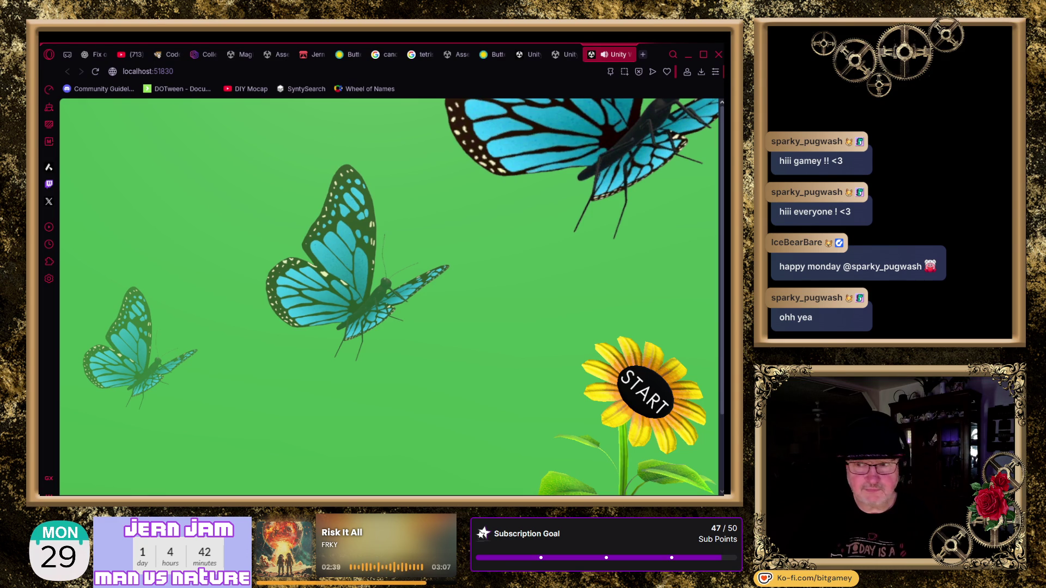
click(649, 402)
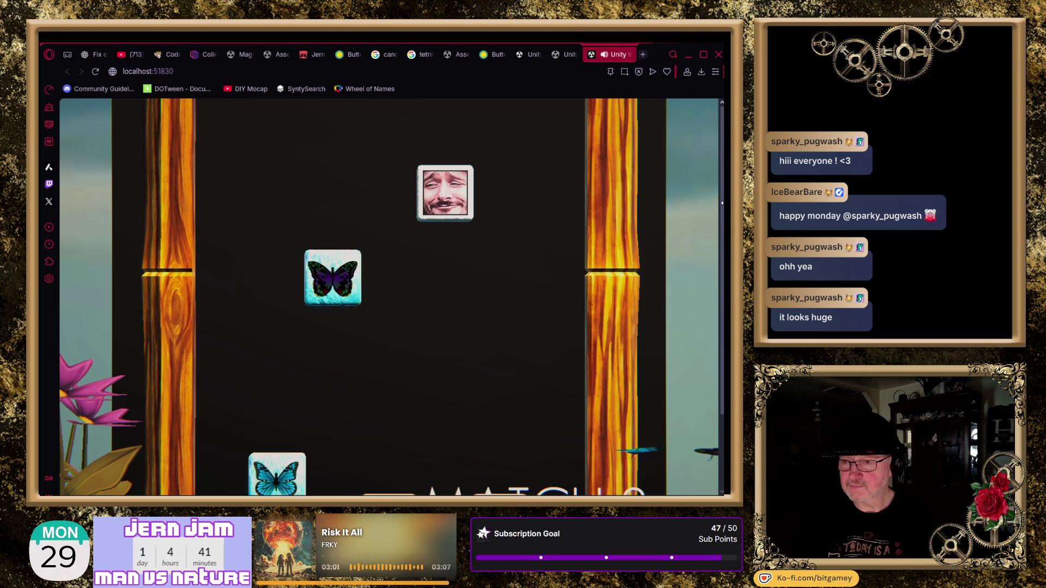
- Steer the falling face and butterfly tiles left and right with the arrow keys
drag(721, 207, 722, 233)
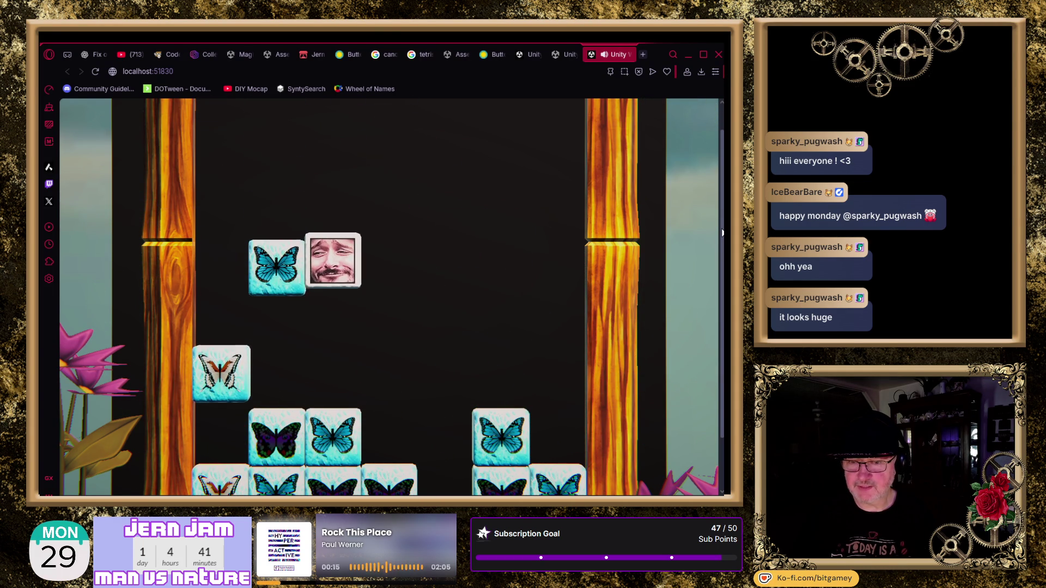
key(Right)
key(Right)
key(Right)
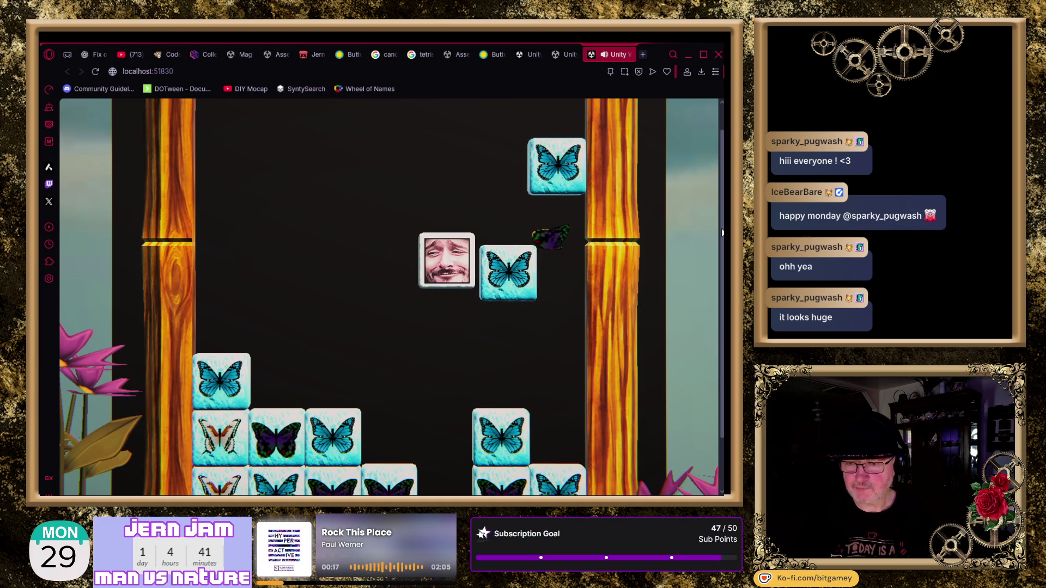
key(Left)
key(Left)
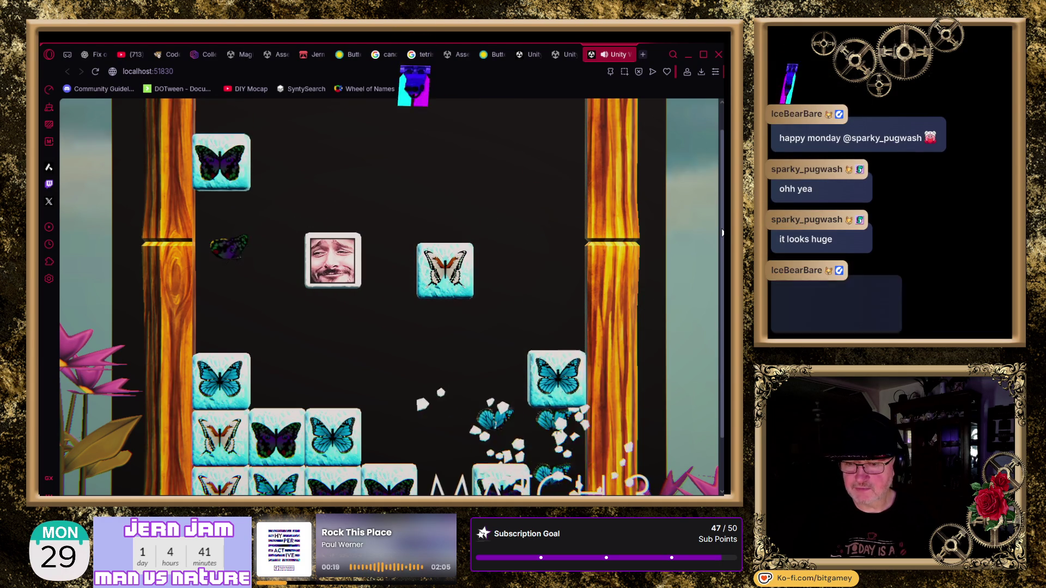
key(Right)
key(Right)
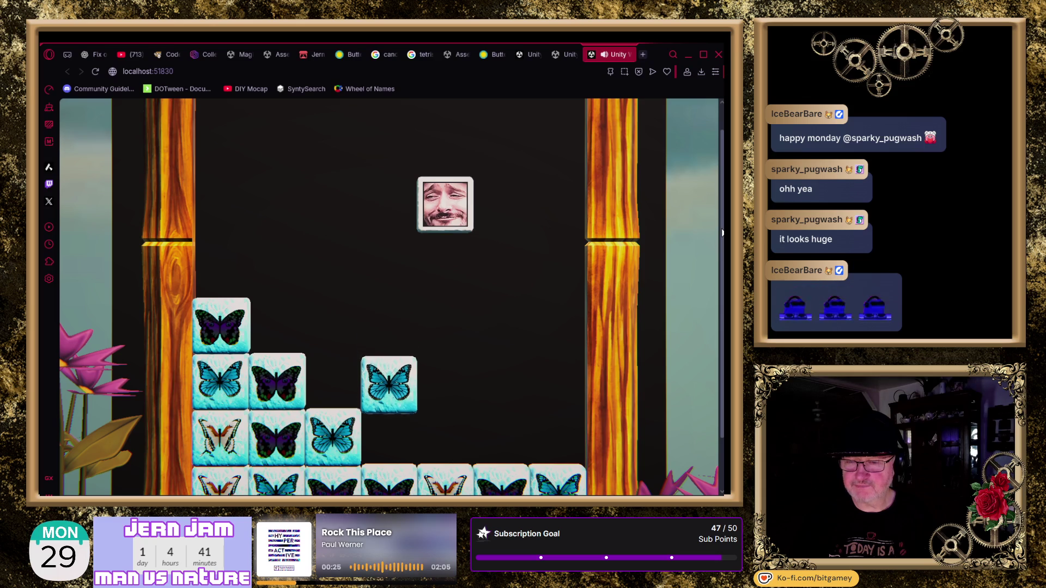
key(Left)
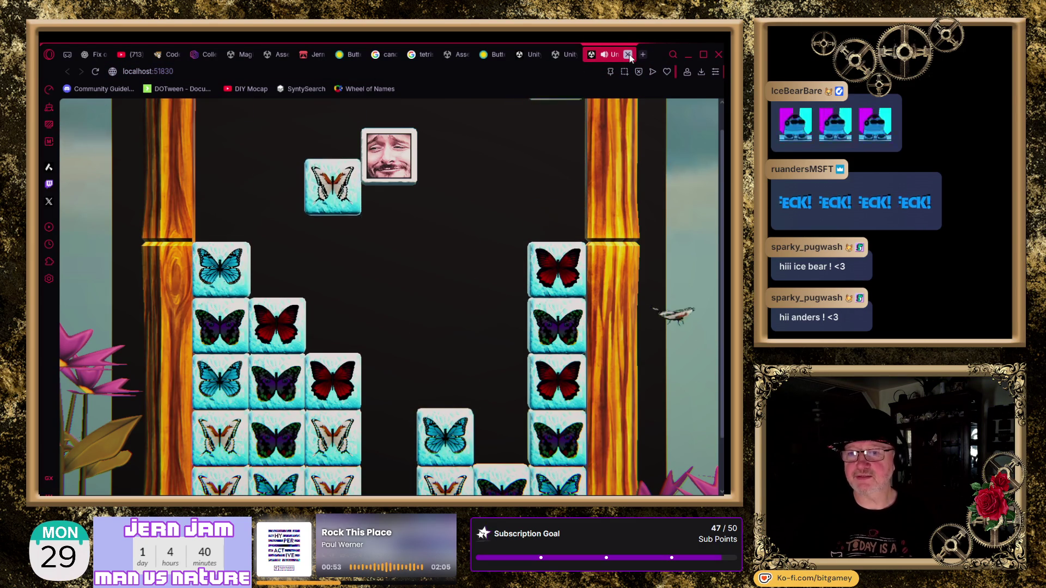
- Close the game tab and the leftover Unity tabs, leaving the Smithsonian Butterflies page
click(628, 55)
click(628, 55)
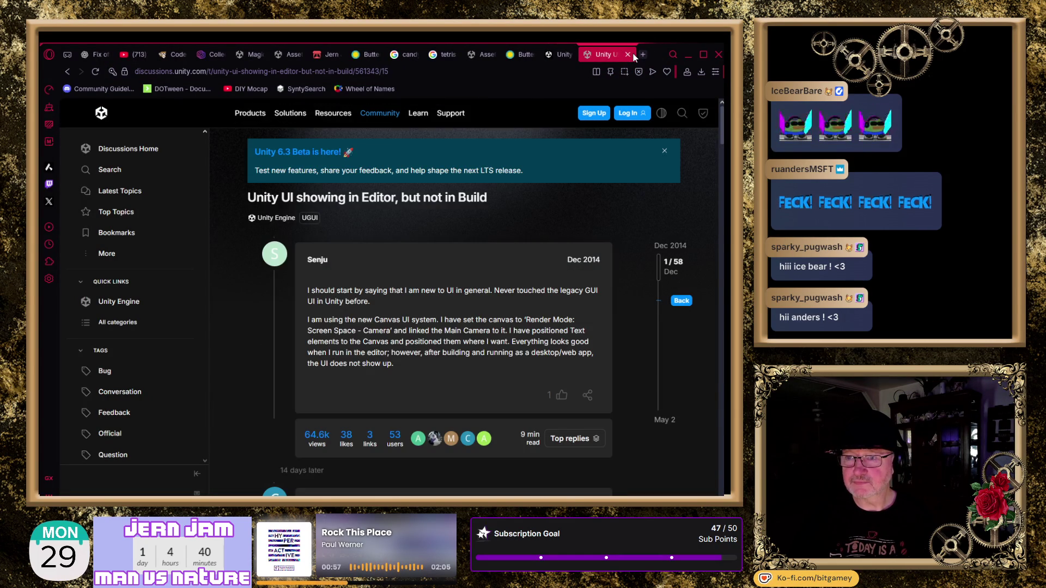
click(629, 54)
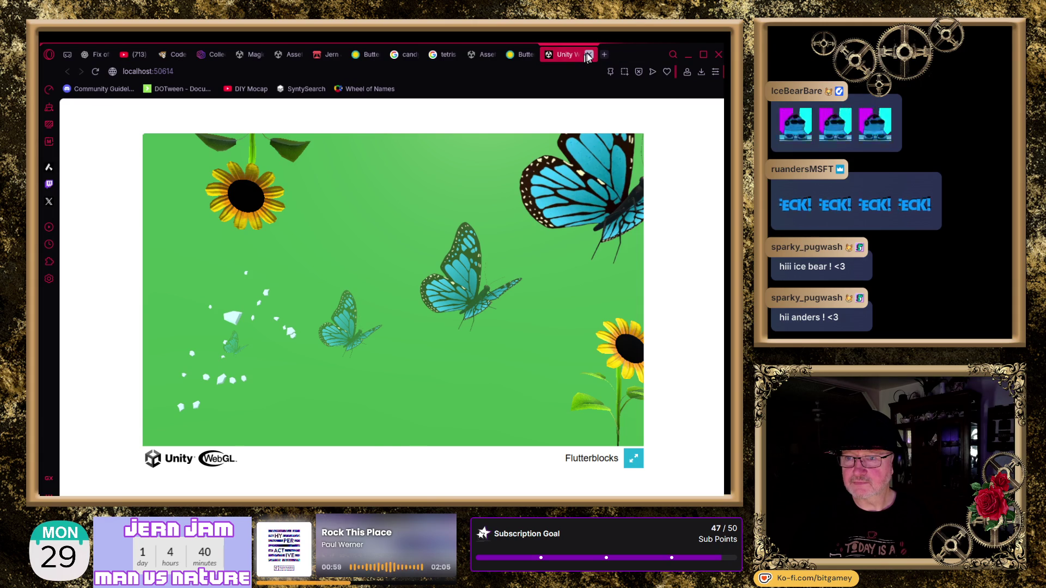
click(590, 54)
click(591, 53)
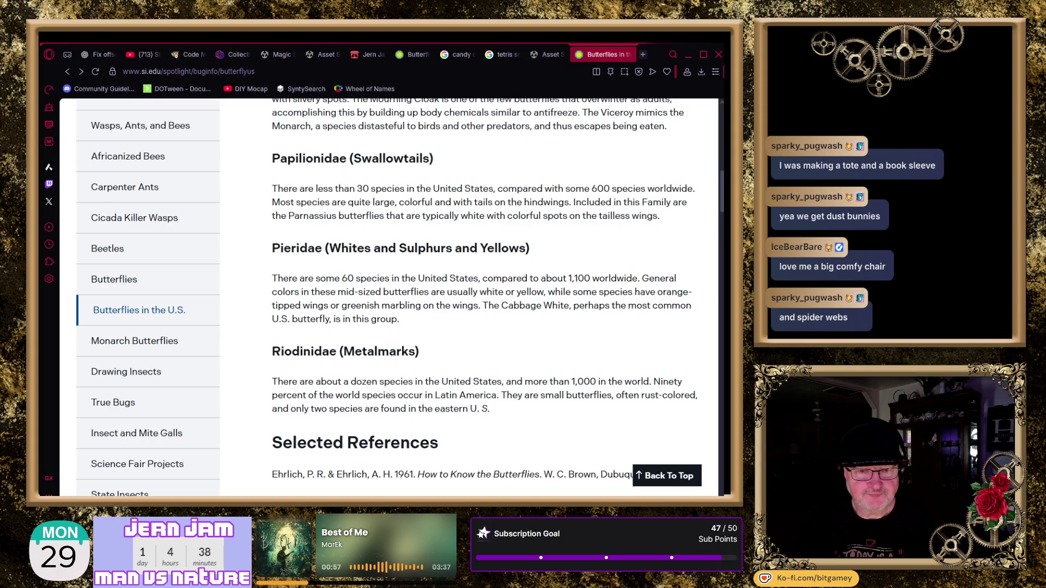
- Return to the Unity editor after reading the butterfly families page
key(alt+Tab)
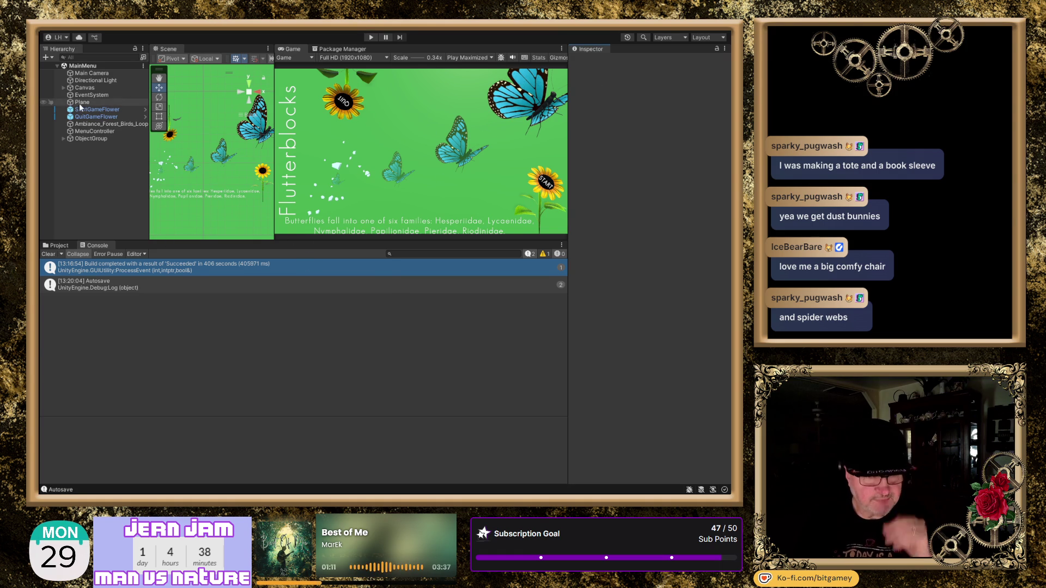
- Select the Canvas and set its Canvas Scaler reference resolution to 960 × 600
click(106, 88)
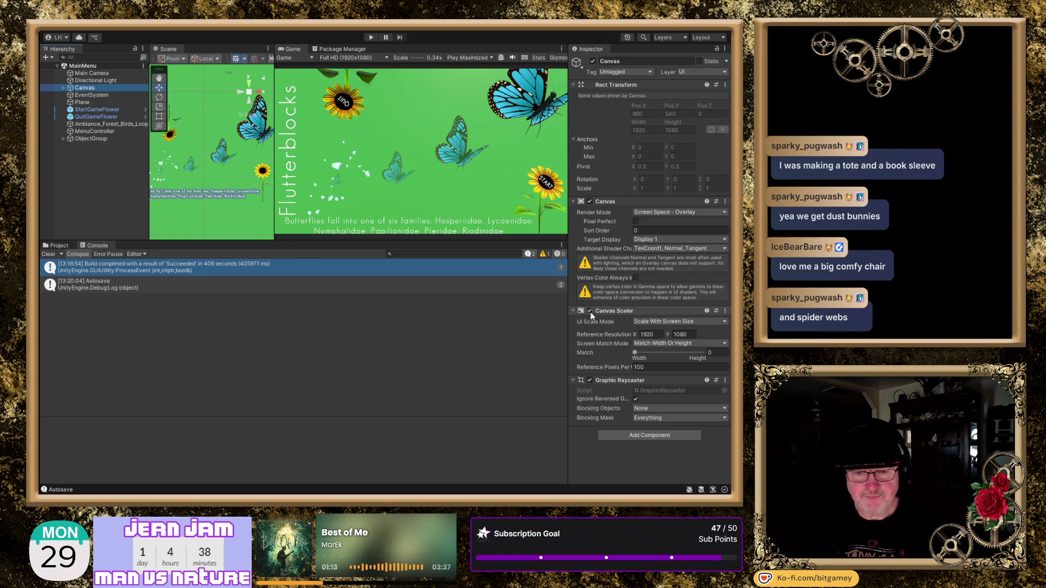
click(609, 333)
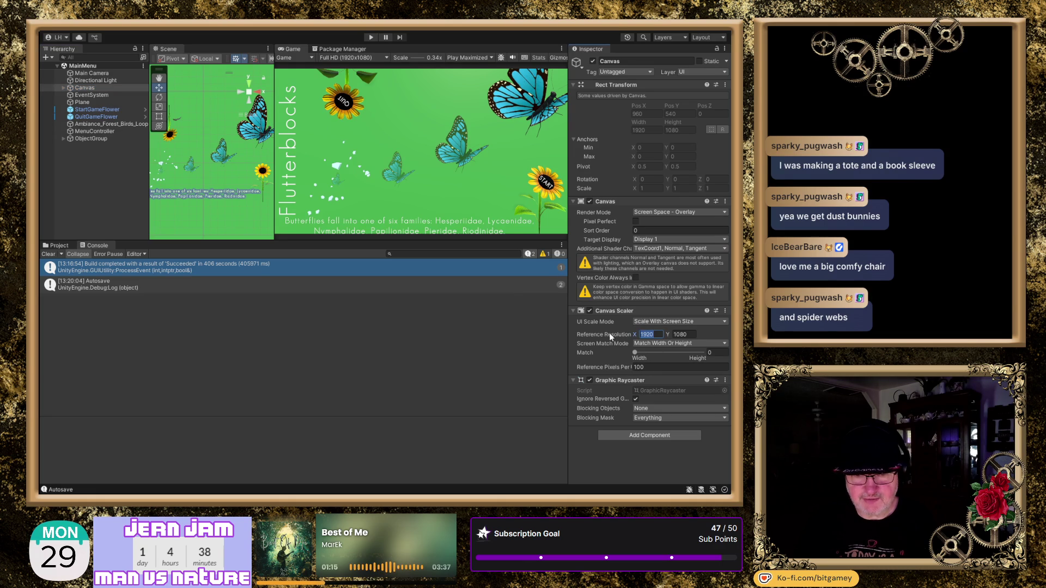
text(960)
key(Tab)
text(600)
key(Tab)
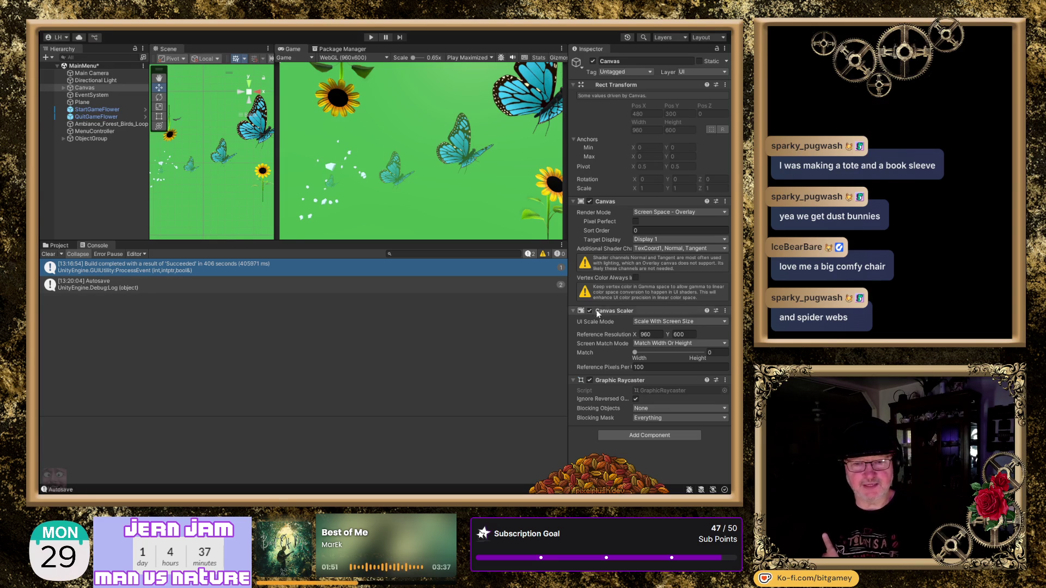
click(677, 336)
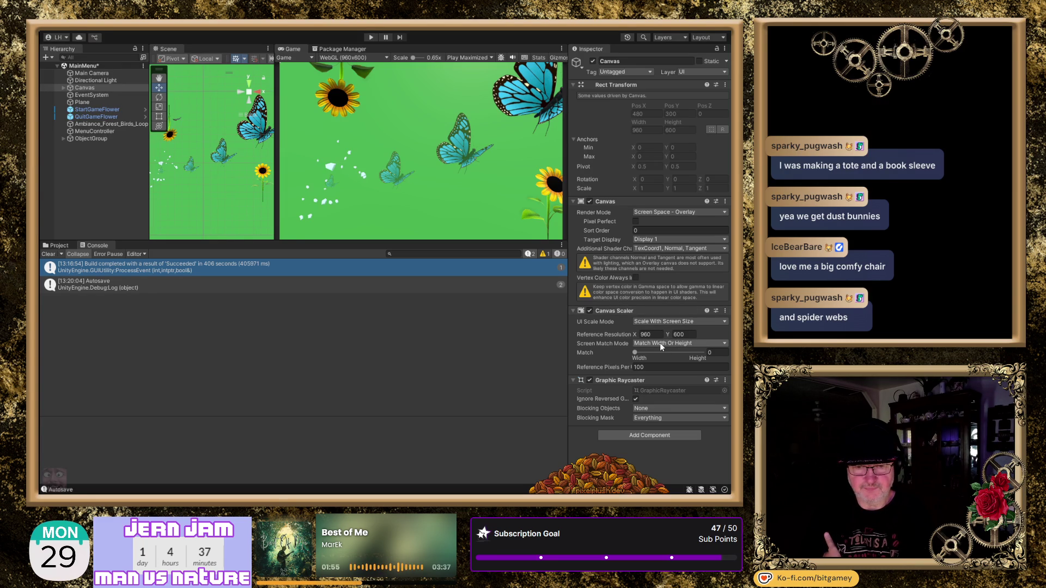
click(669, 378)
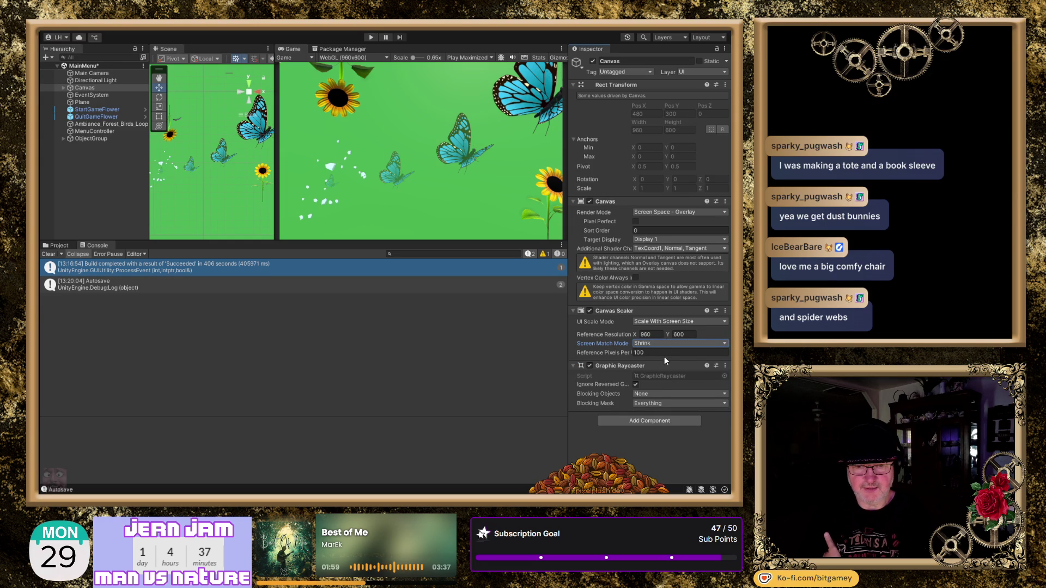
click(667, 341)
click(669, 355)
click(669, 353)
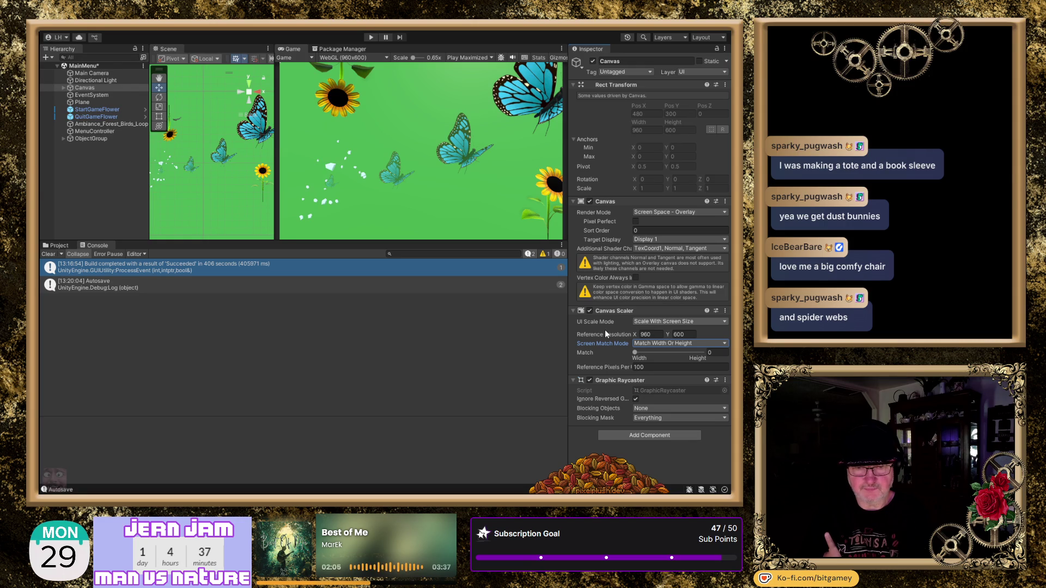
click(659, 322)
click(659, 331)
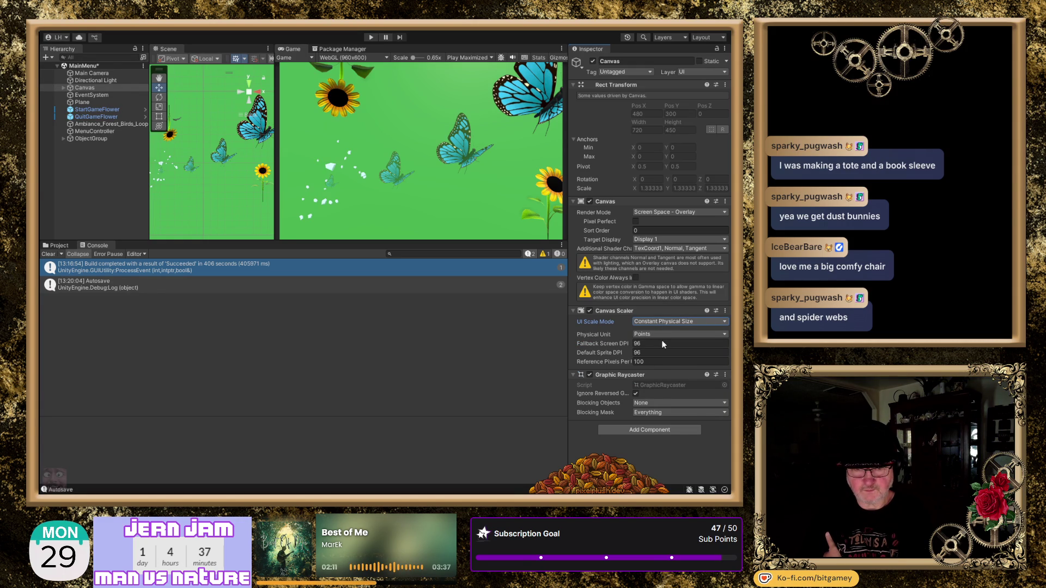
key(ctrl+z)
click(83, 88)
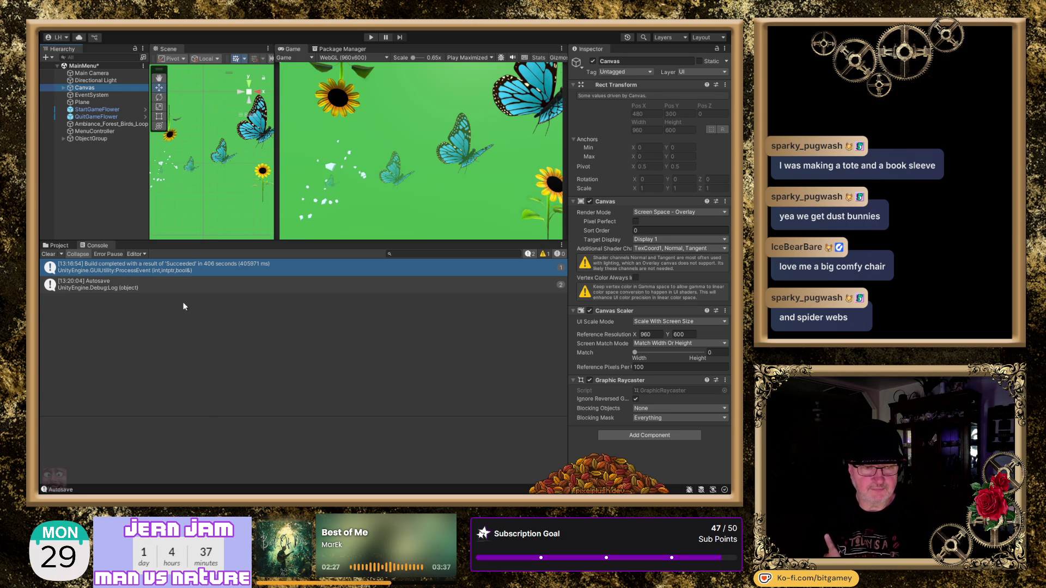
- Clear the console and inspect the btnStart button under the Canvas
click(49, 254)
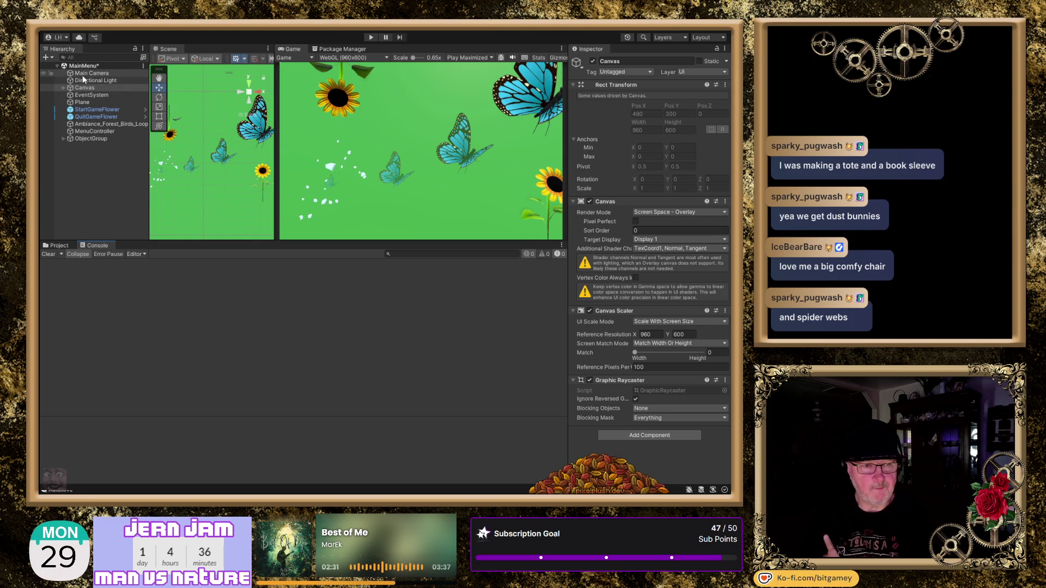
click(62, 88)
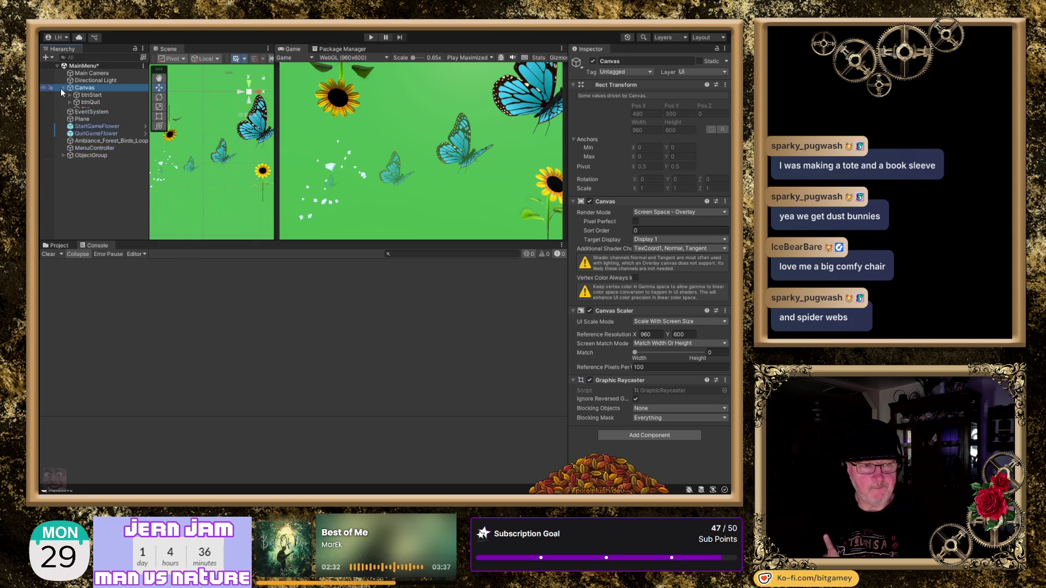
click(97, 95)
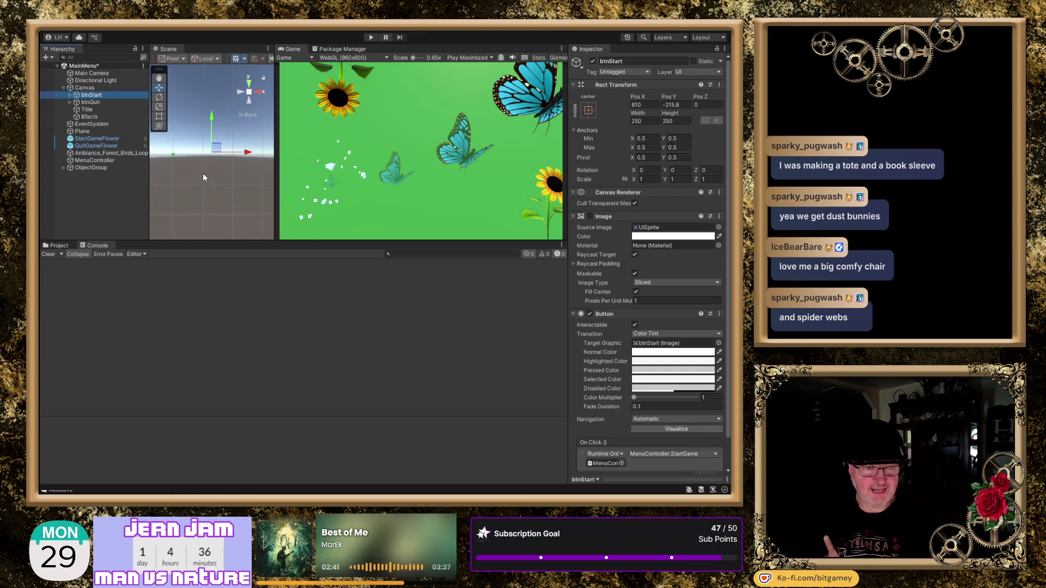
- Deselect btnStart, widen the Scene view beside the Game view, and select the Canvas
click(217, 189)
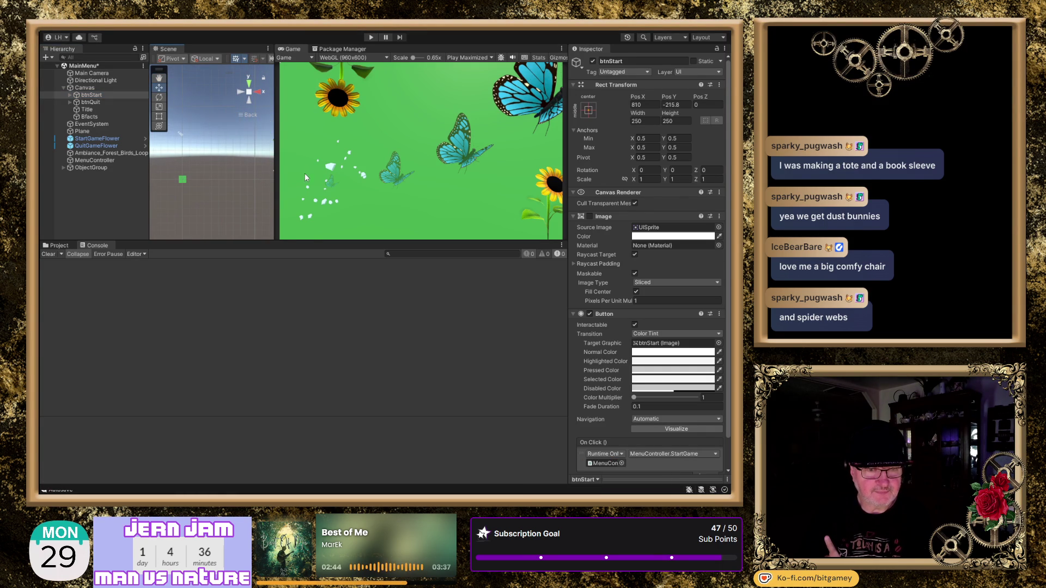
mouse_move(275, 172)
mouse_down()
mouse_move(402, 171)
mouse_move(308, 147)
mouse_move(400, 185)
mouse_up()
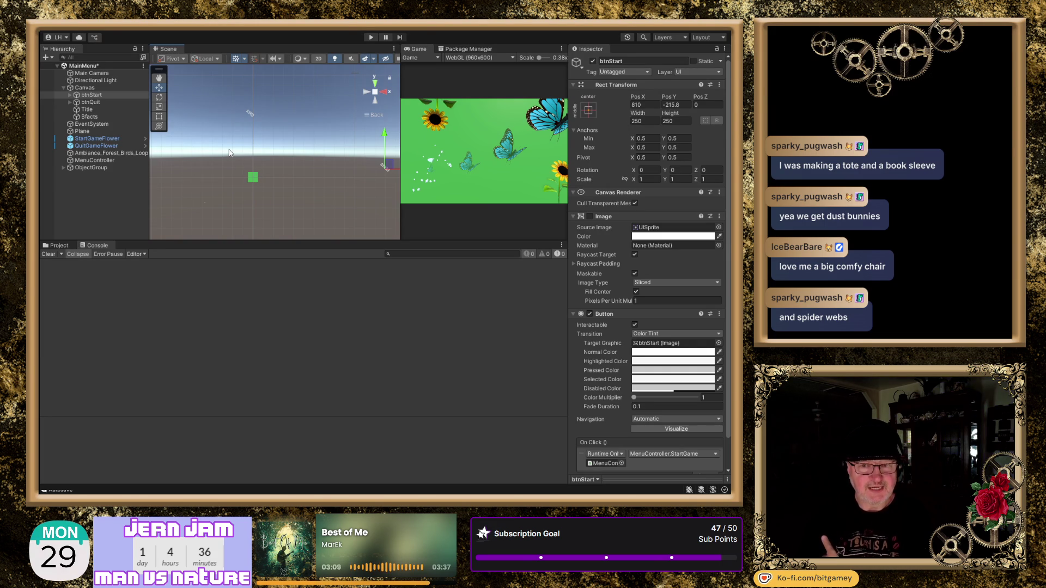
click(100, 88)
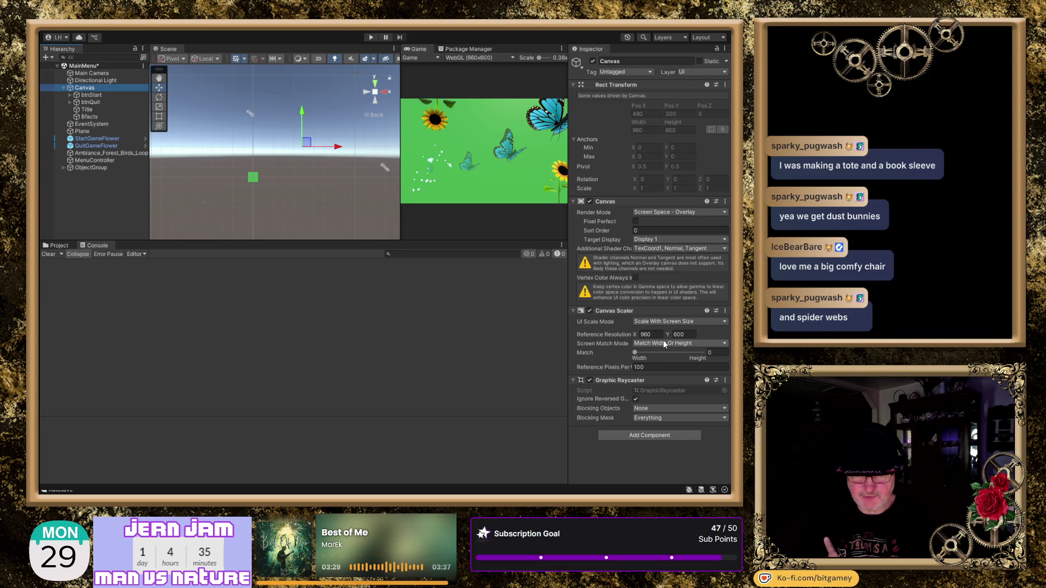
- Try Constant Pixel Size, then set the UI Scale Mode to Constant Physical Size
click(593, 335)
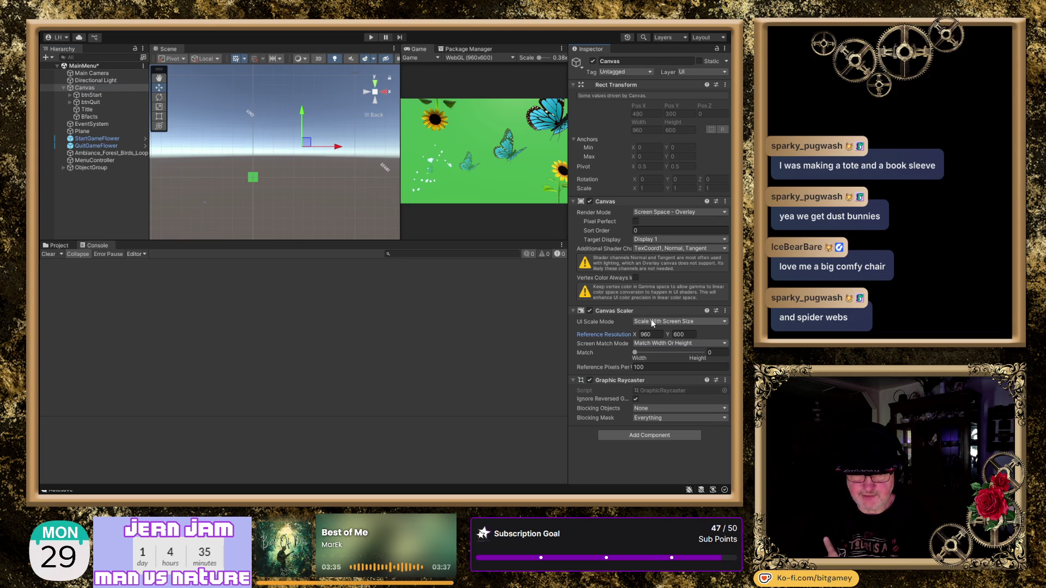
click(652, 320)
click(673, 330)
click(658, 326)
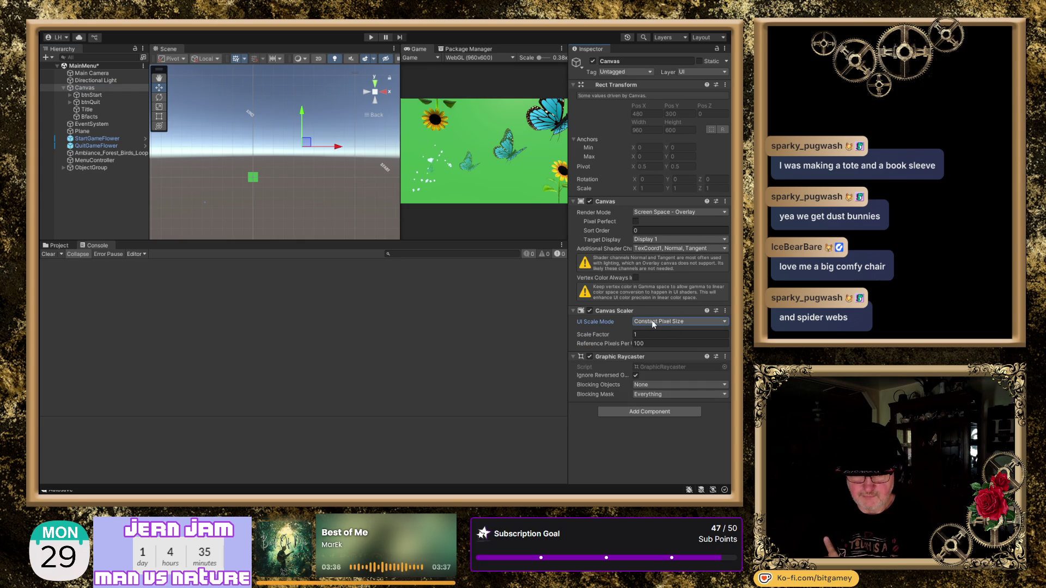
click(670, 350)
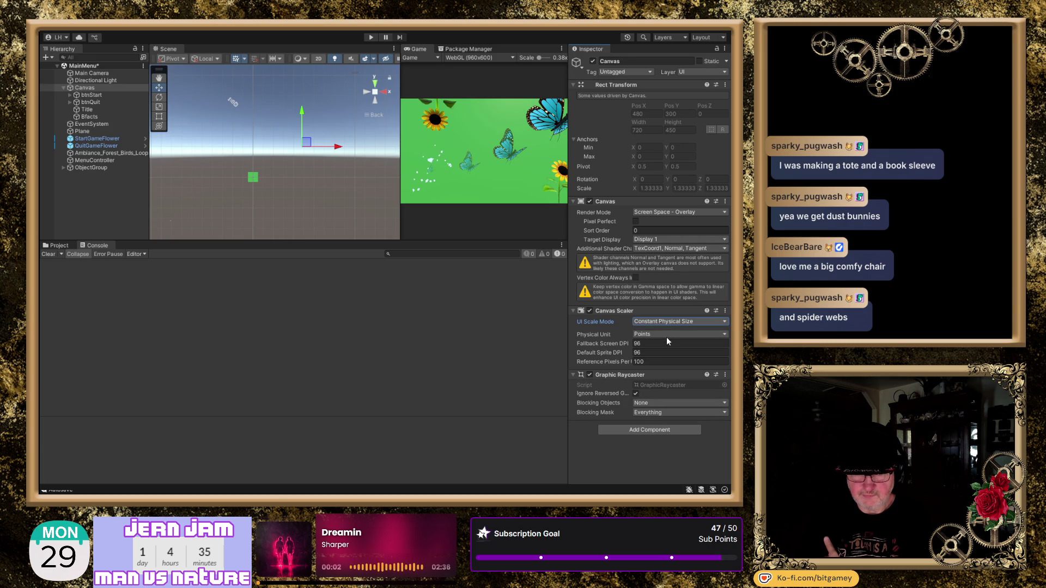
- Set the UI Scale Mode back to Scale With Screen Size, then switch to the browser
click(666, 322)
click(665, 340)
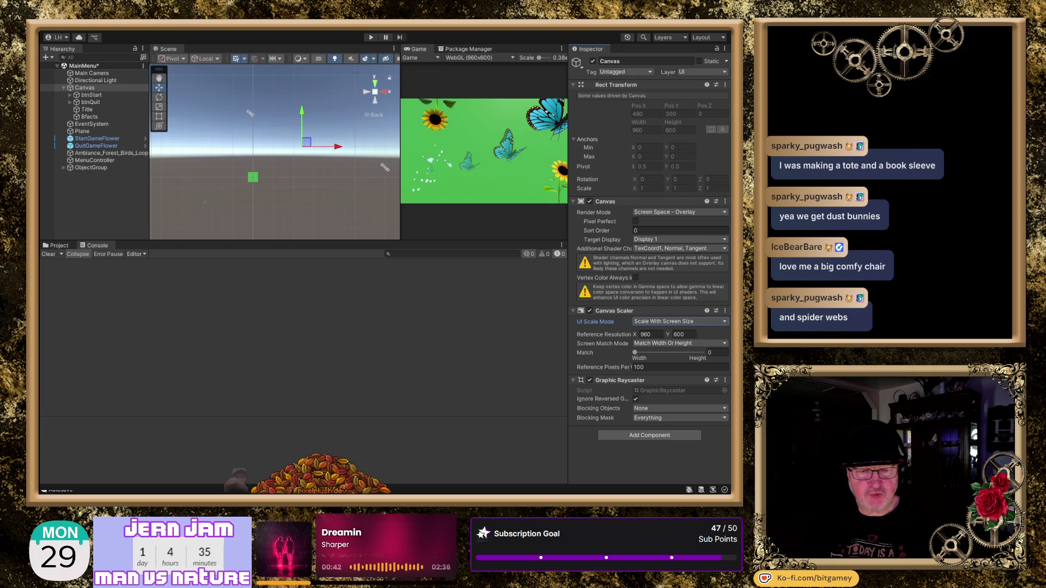
key(alt+Tab)
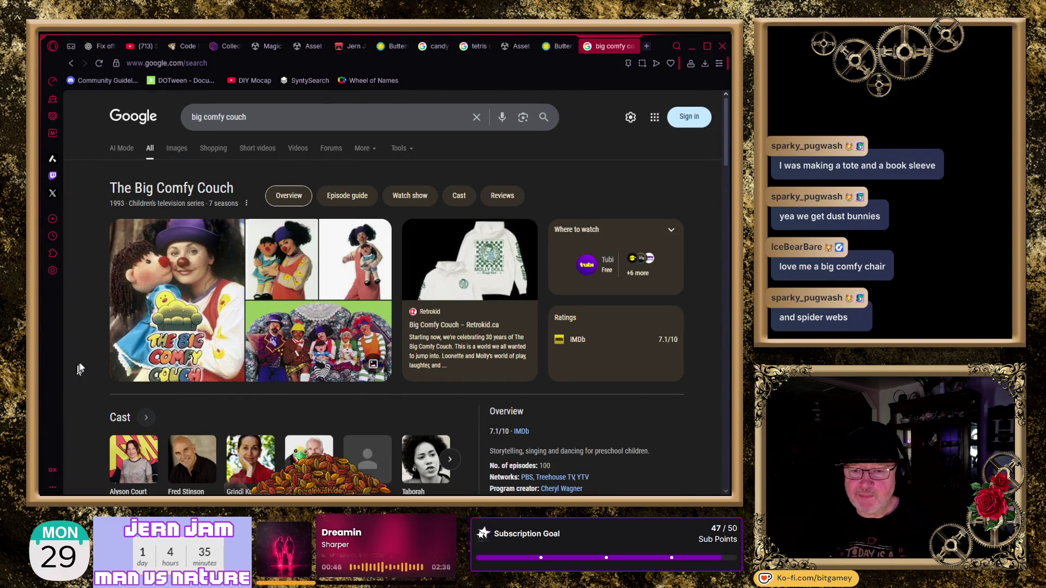
- Scroll through the Google results for 'big comfy couch'
scroll(79, 363, down, 1)
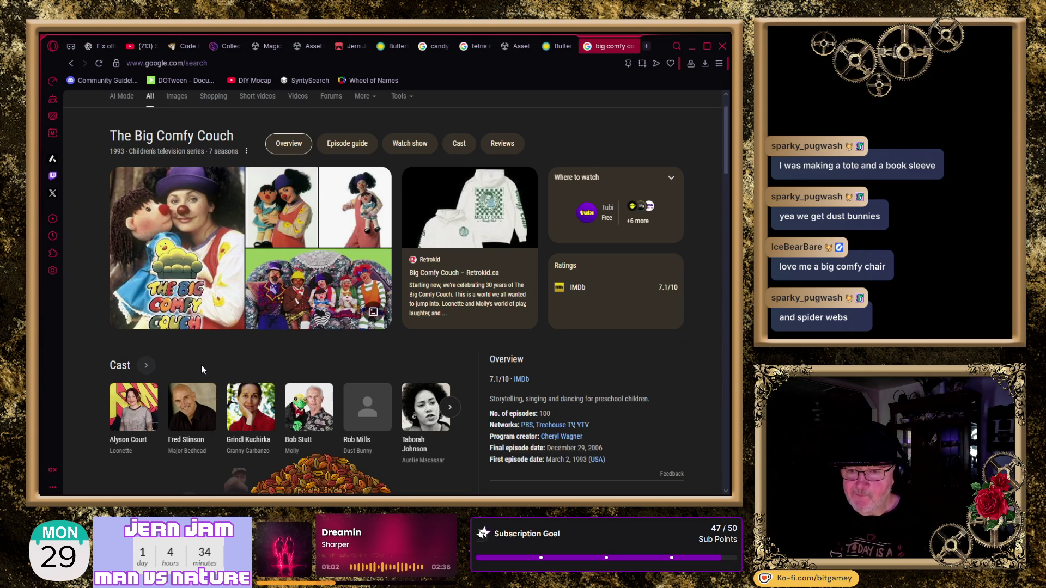
scroll(468, 335, down, 1)
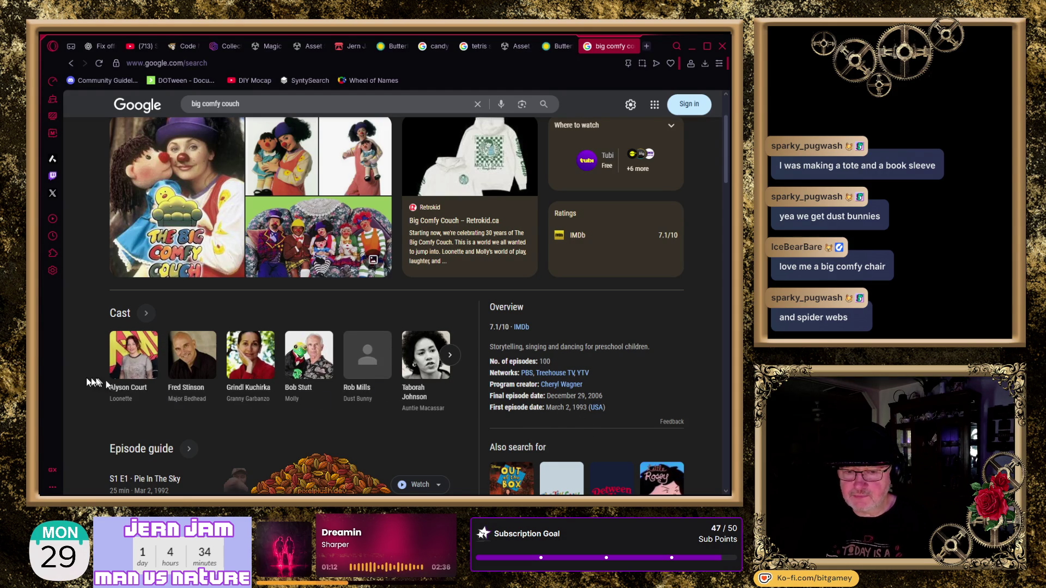
scroll(87, 380, down, 2)
scroll(77, 379, down, 2)
scroll(78, 379, up, 6)
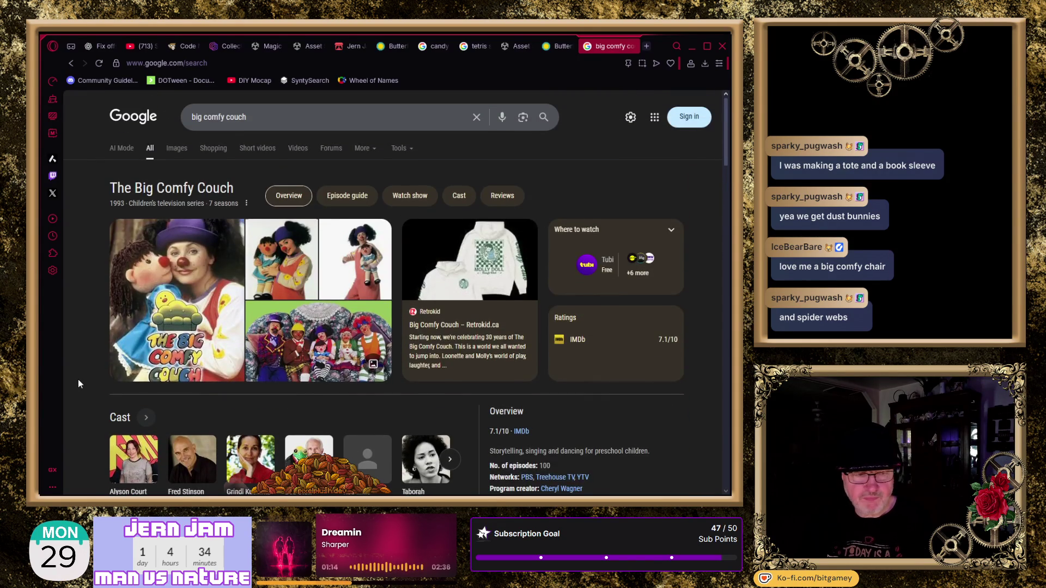
- Browse the image results for 'big comfy couch'
click(177, 150)
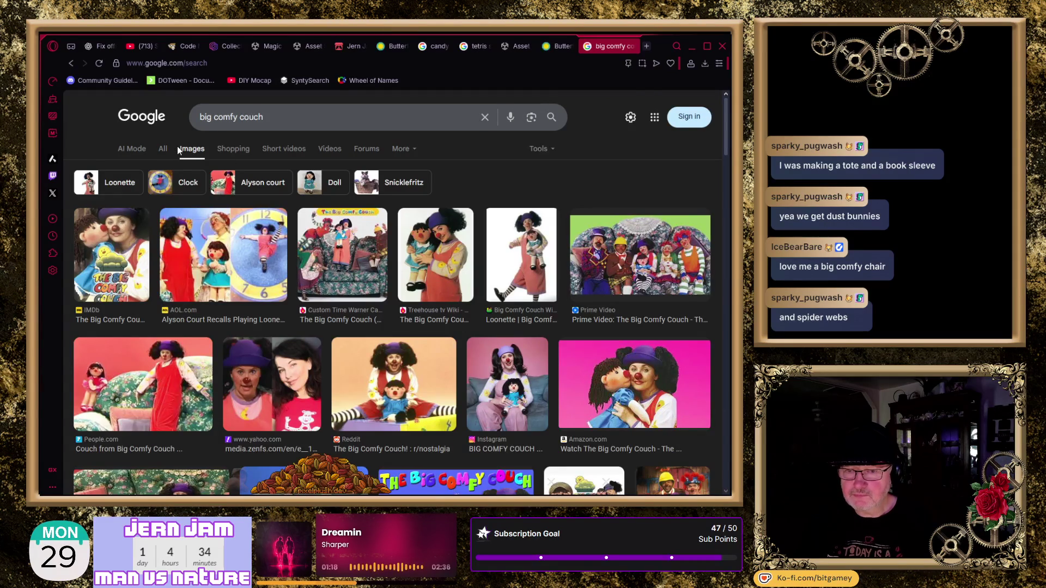
scroll(377, 327, down, 2)
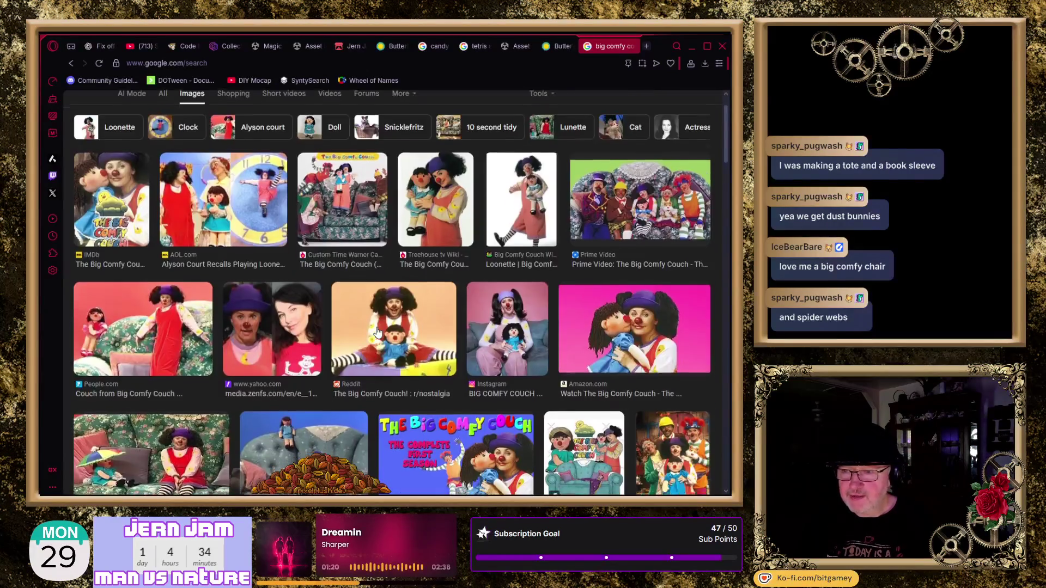
scroll(549, 364, down, 1)
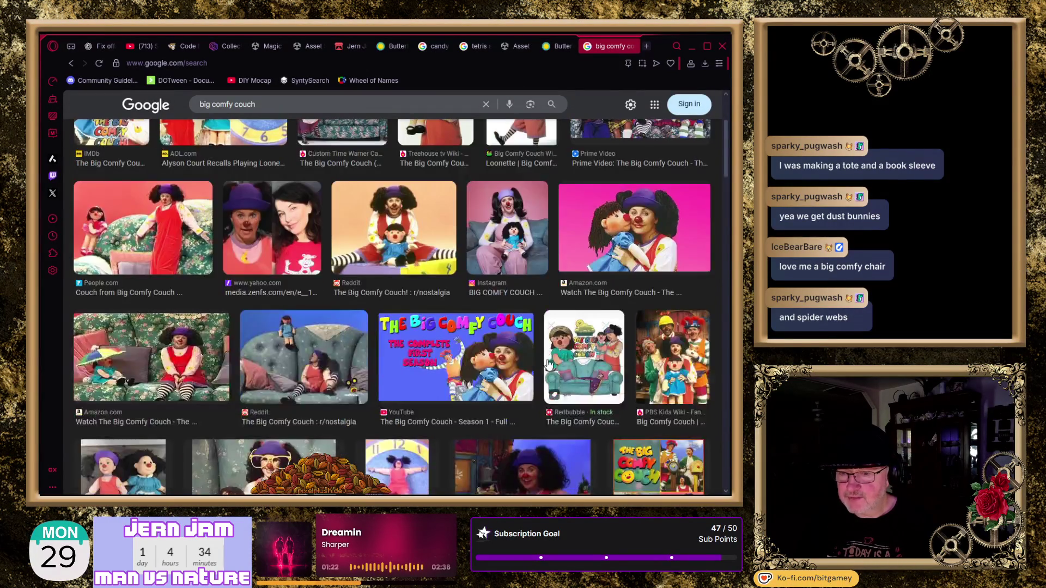
scroll(549, 364, down, 1)
scroll(548, 364, down, 1)
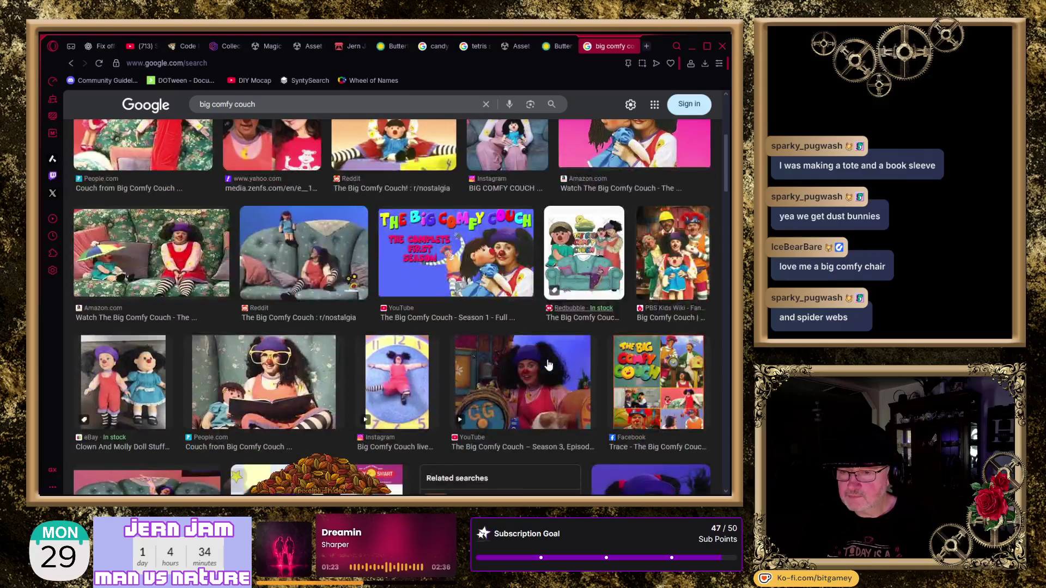
scroll(549, 365, down, 3)
scroll(549, 365, down, 4)
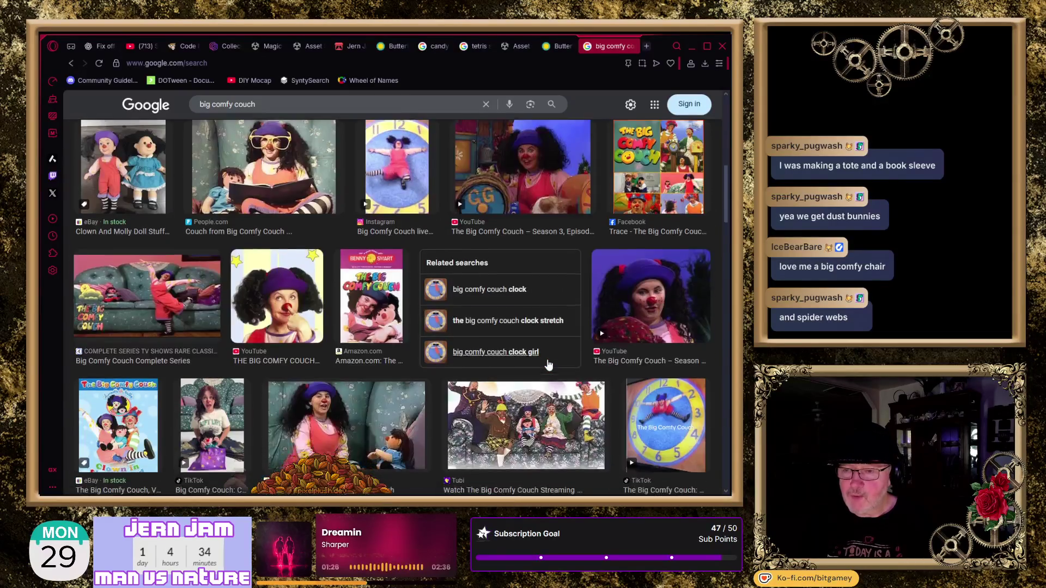
- Close the 'big comfy couch' search tab and switch back to Unity
scroll(549, 365, down, 4)
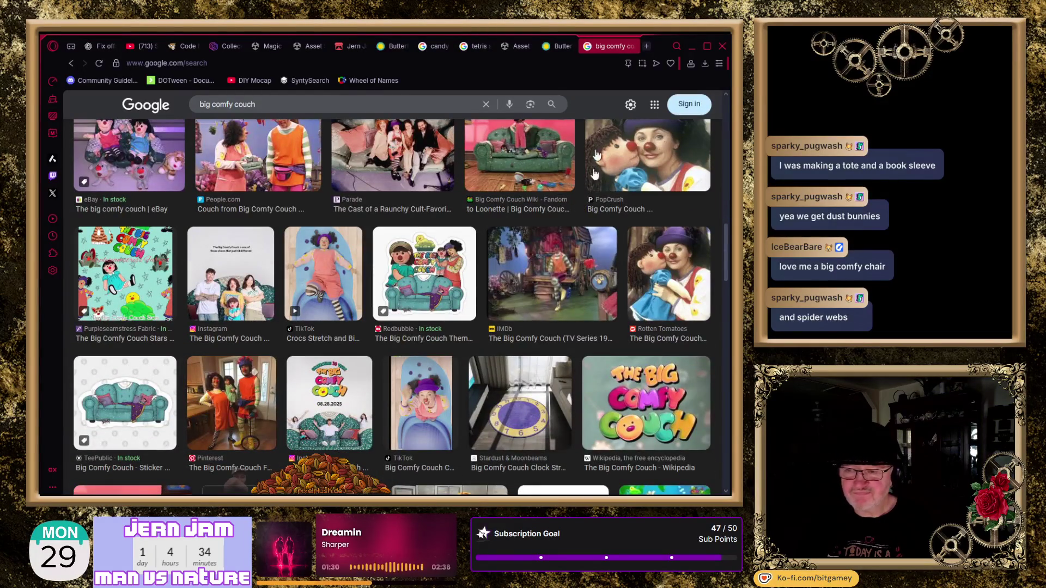
click(630, 46)
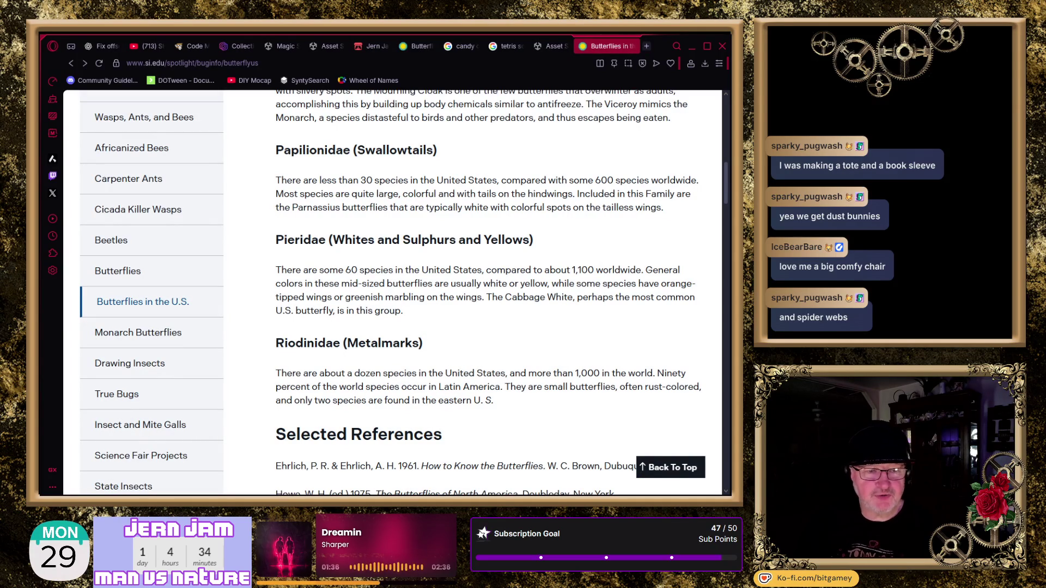
key(alt+Tab)
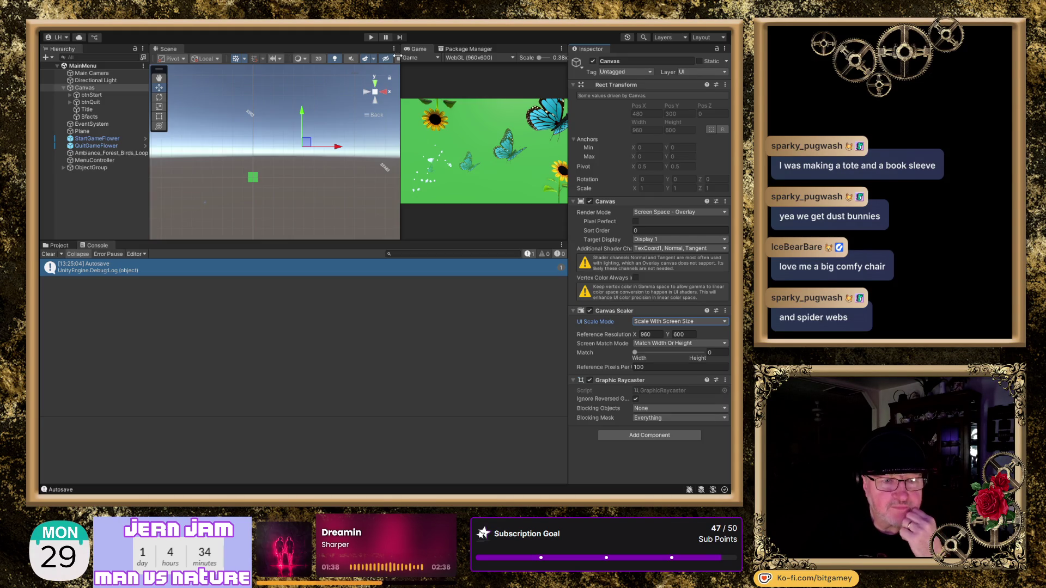
- Zoom and pan the Scene view onto the canvas's butterflies and sunflowers, then select Canvas
scroll(263, 166, up, 5)
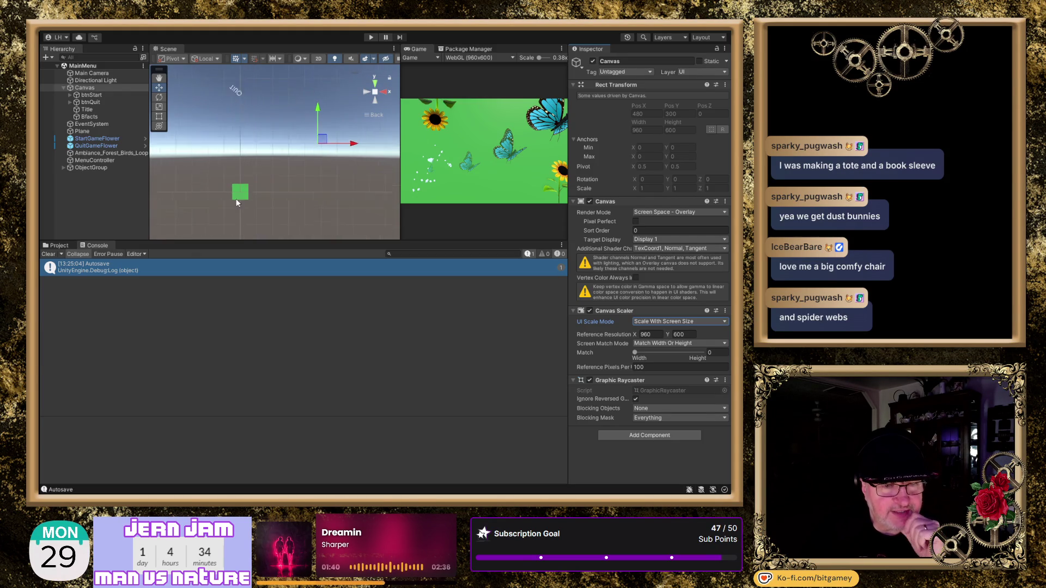
drag(251, 235, 305, 159)
scroll(301, 159, up, 4)
scroll(301, 159, up, 6)
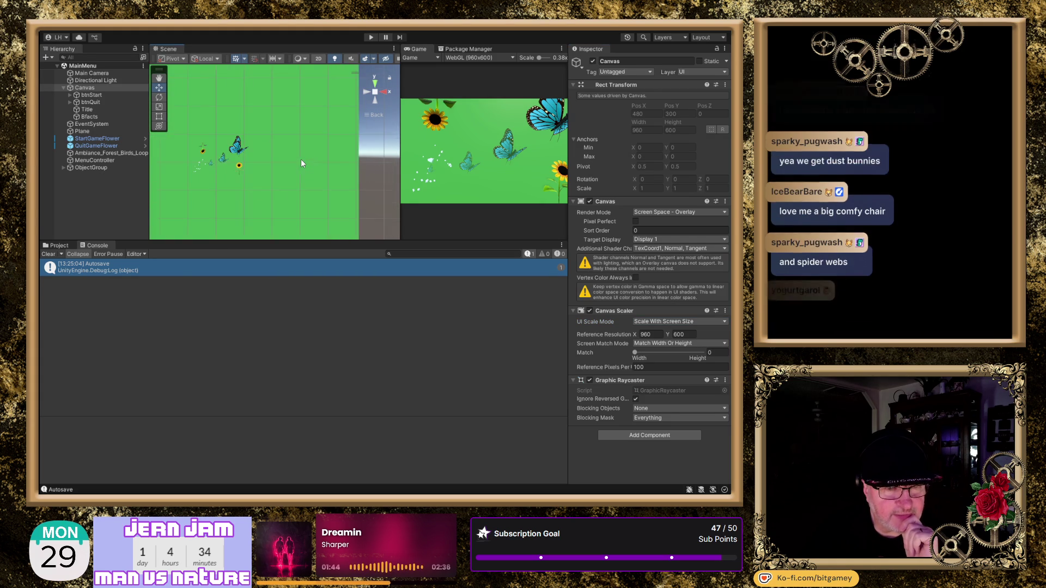
scroll(304, 159, up, 4)
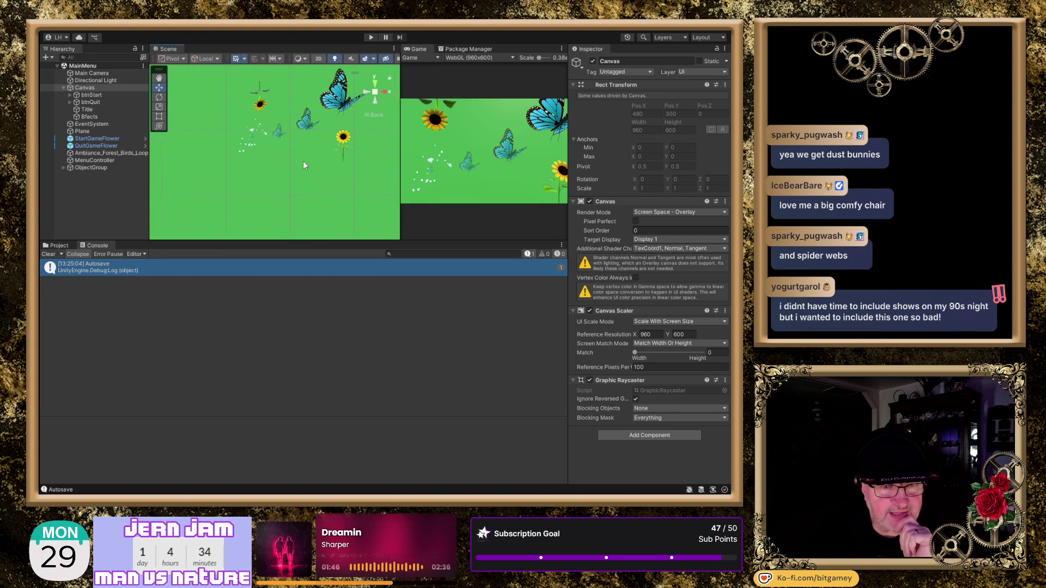
drag(330, 152, 300, 190)
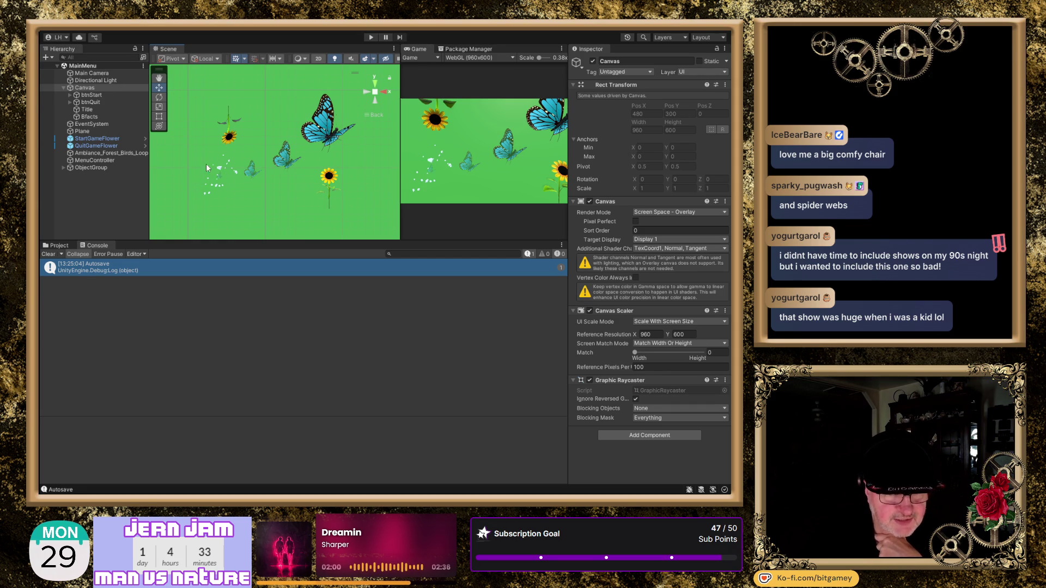
click(89, 90)
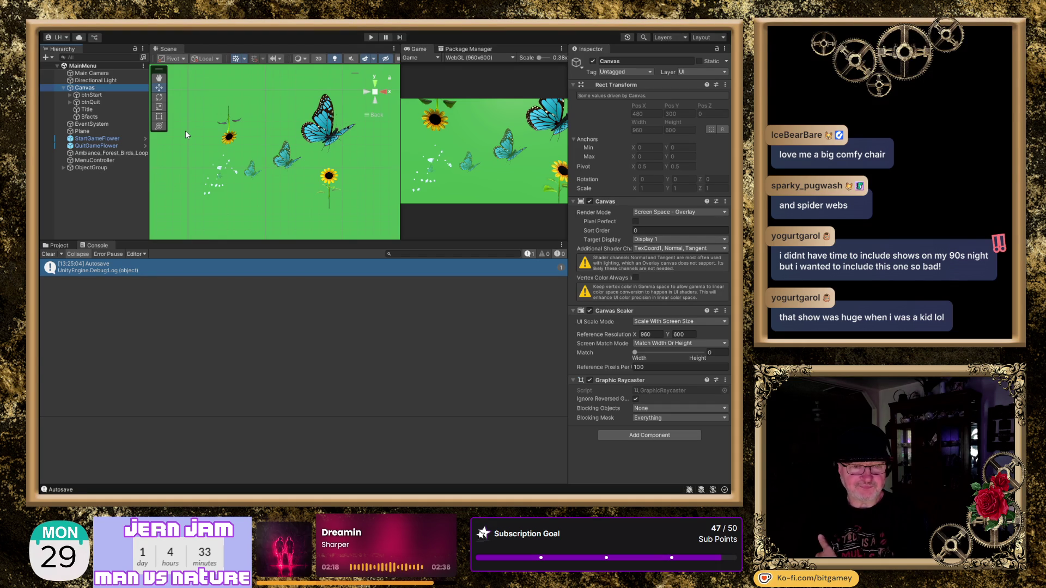
double_click(95, 95)
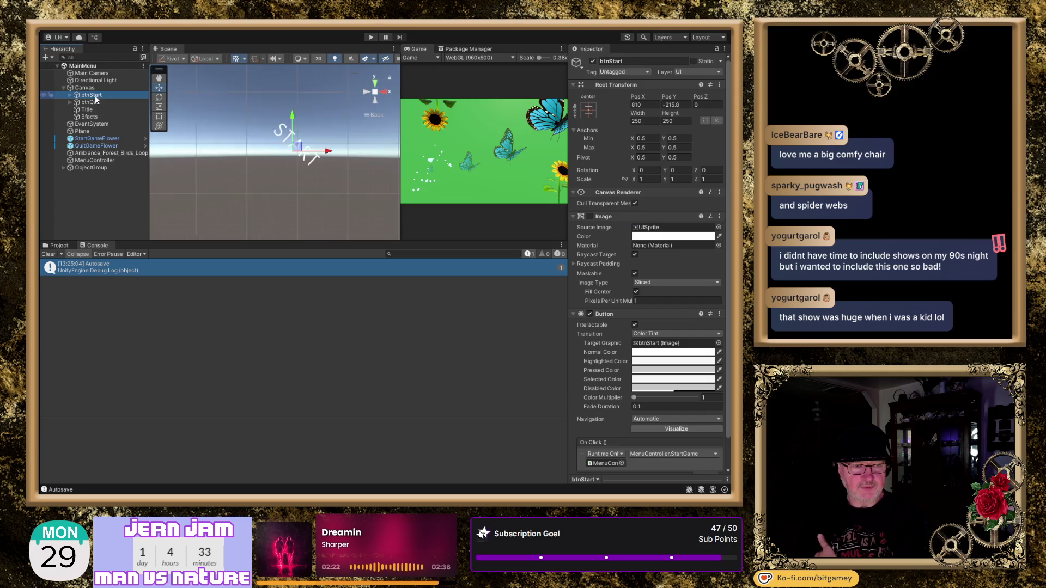
double_click(95, 103)
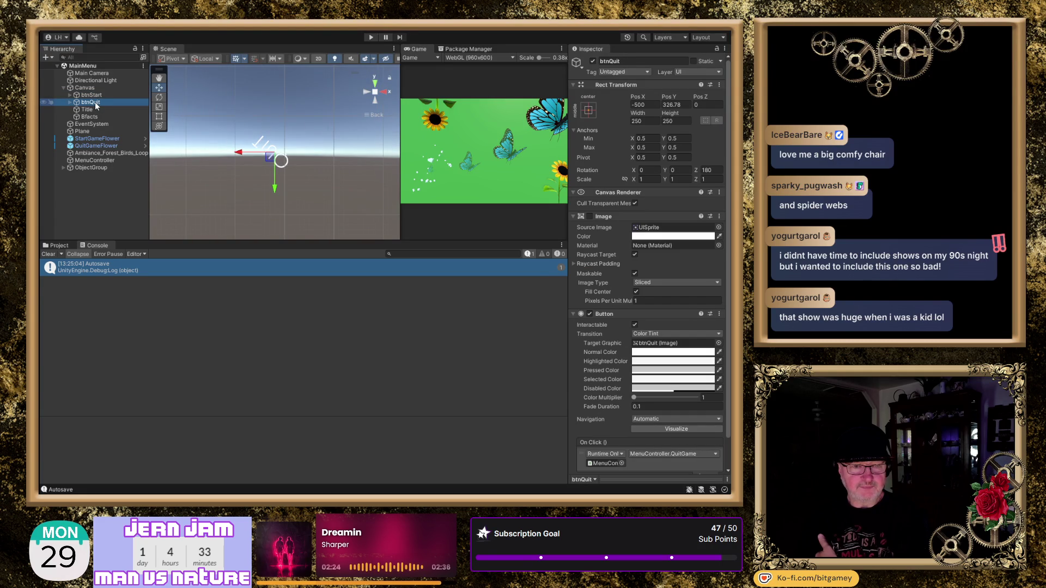
double_click(95, 109)
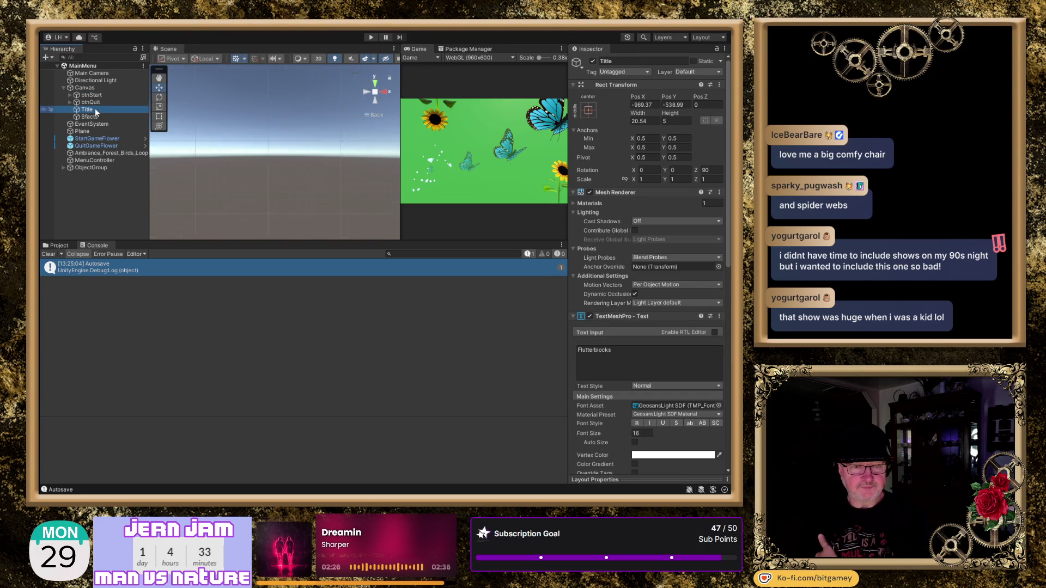
double_click(98, 117)
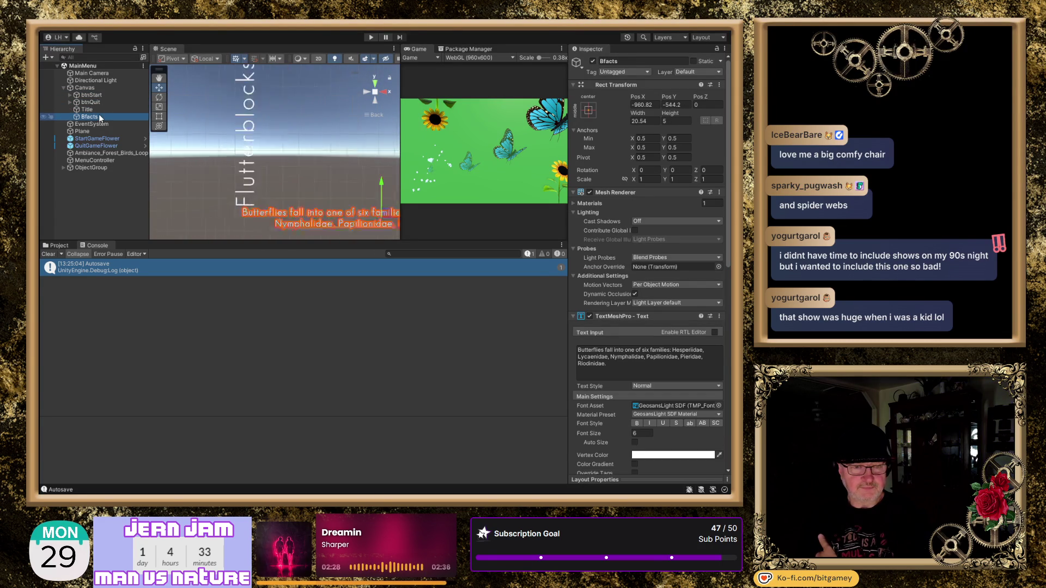
scroll(322, 136, down, 5)
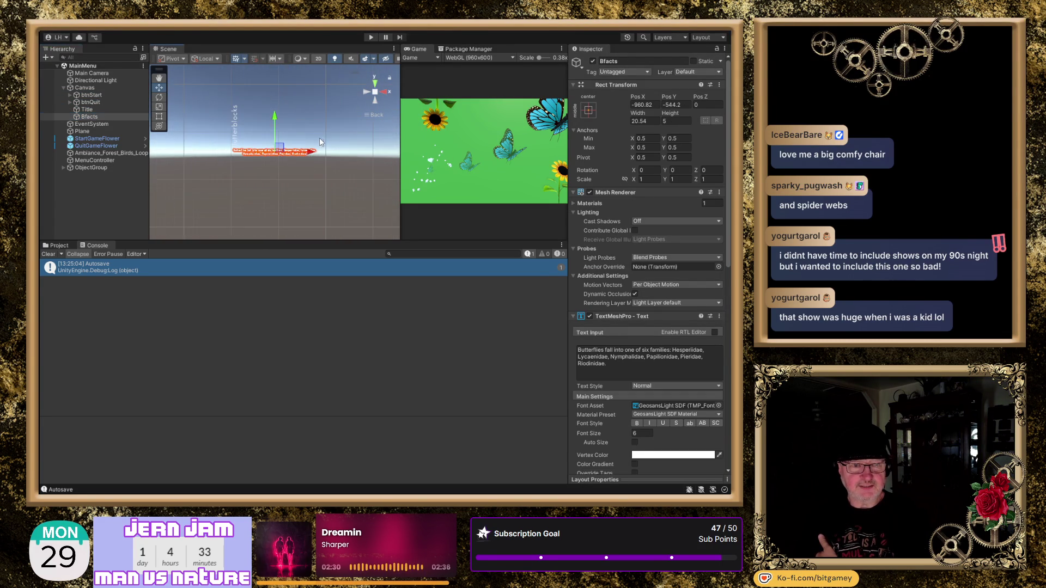
scroll(295, 187, down, 3)
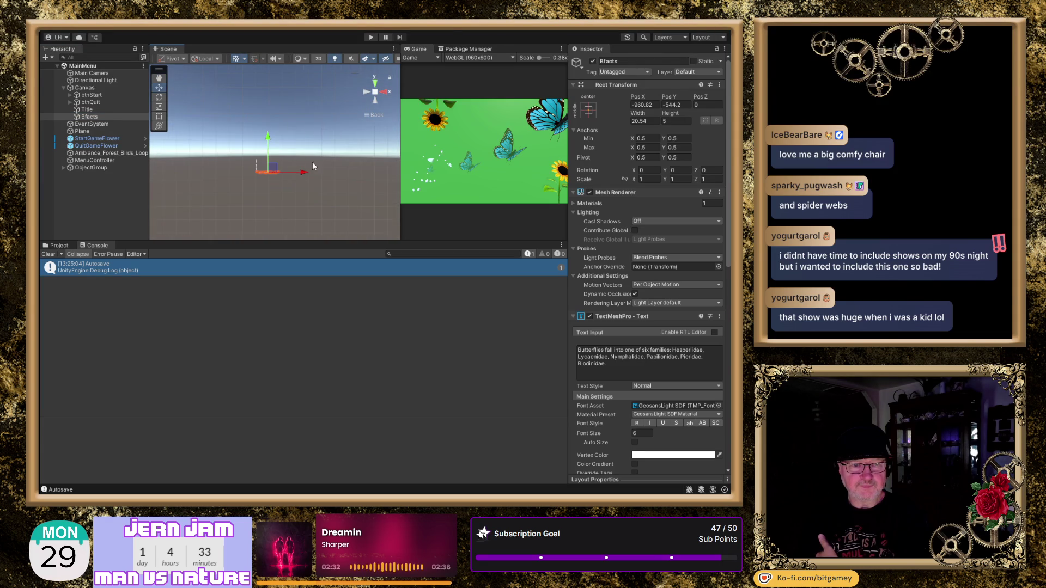
click(96, 96)
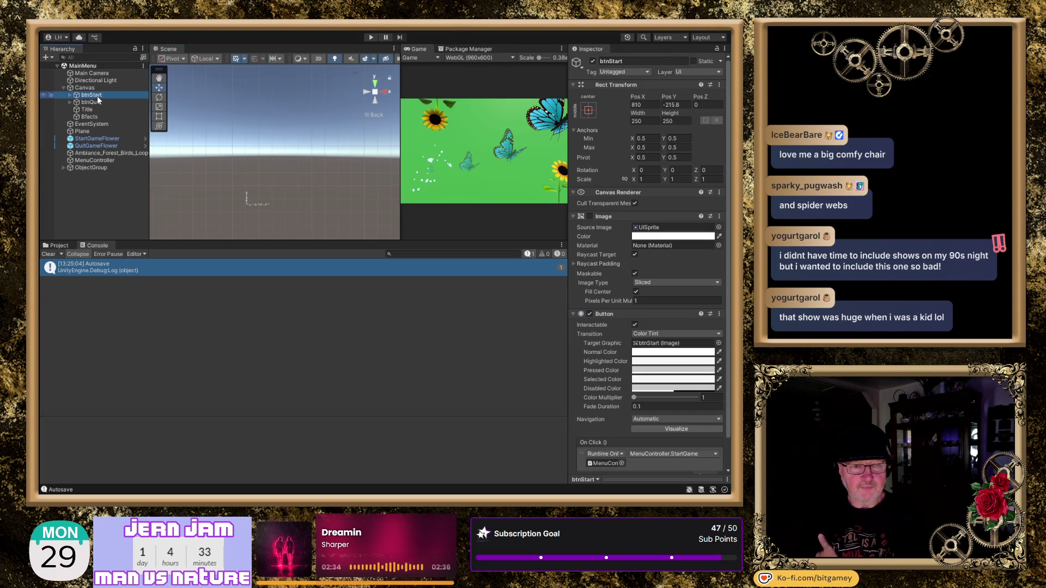
scroll(296, 122, down, 4)
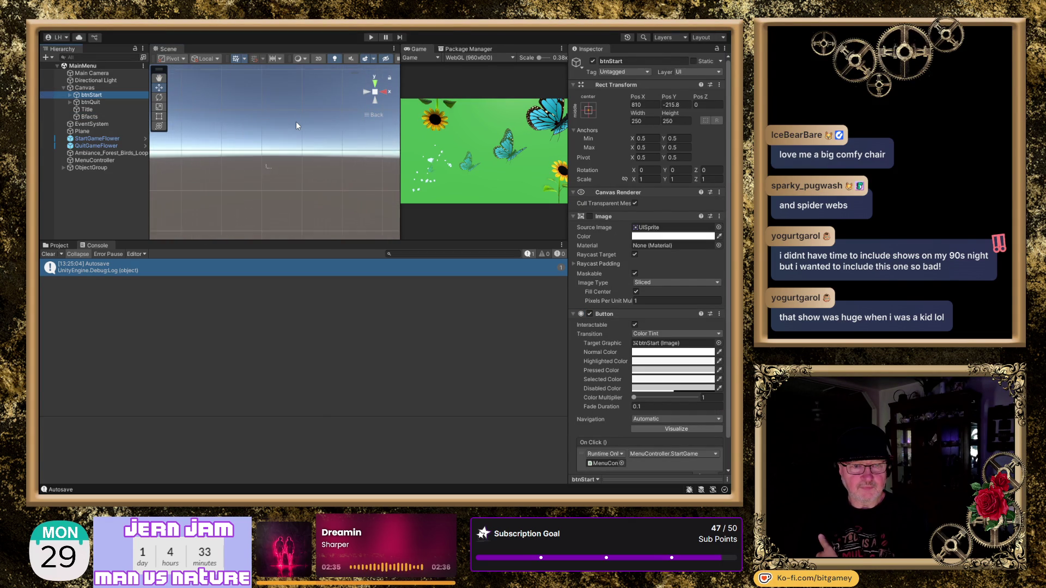
scroll(297, 129, down, 4)
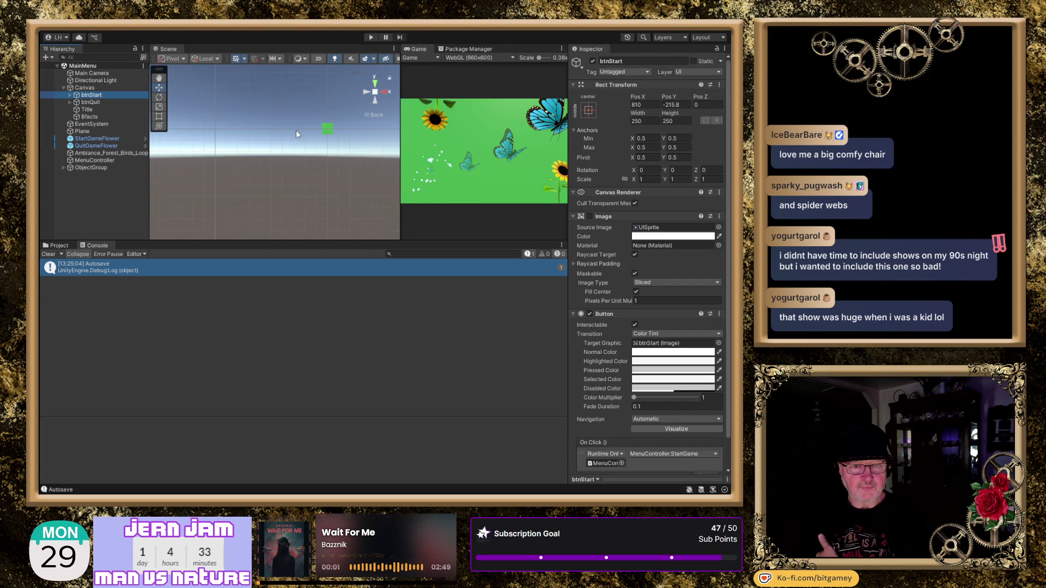
mouse_move(298, 138)
mouse_down()
mouse_move(210, 179)
mouse_move(189, 173)
mouse_move(215, 167)
mouse_up()
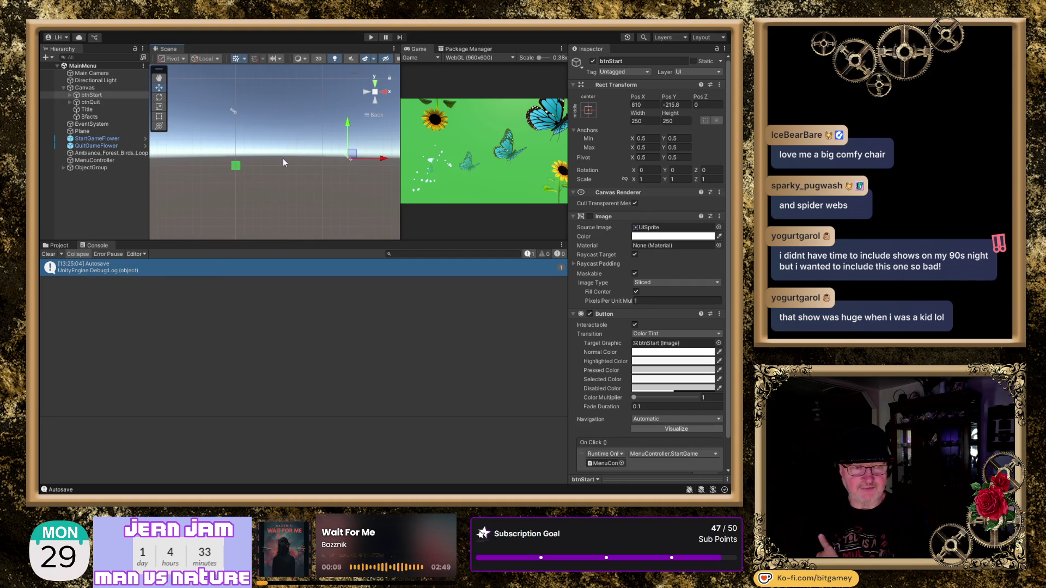
mouse_move(240, 179)
mouse_down()
mouse_move(275, 179)
mouse_move(301, 157)
mouse_move(350, 143)
mouse_up()
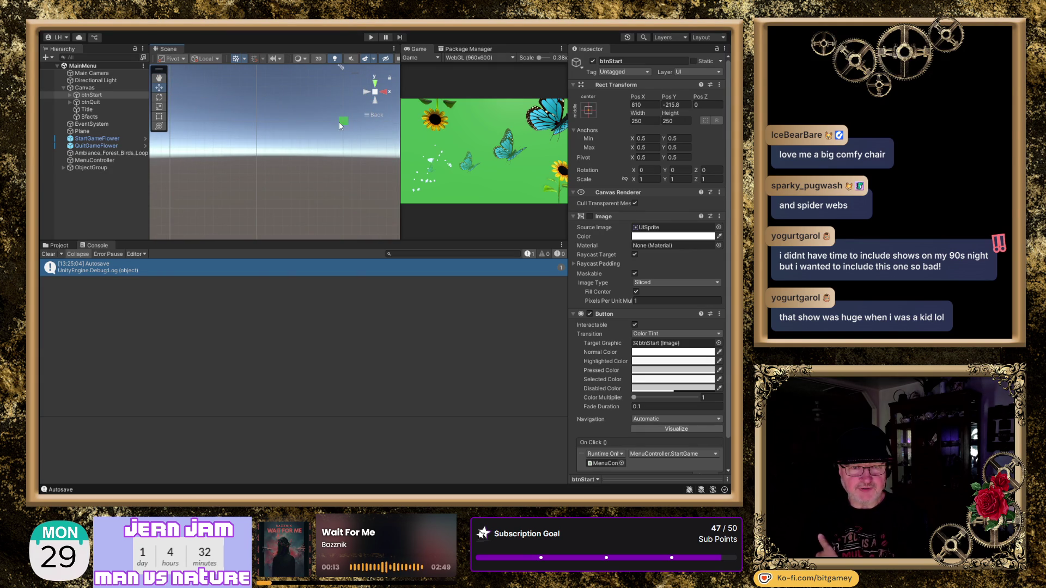
scroll(185, 154, up, 3)
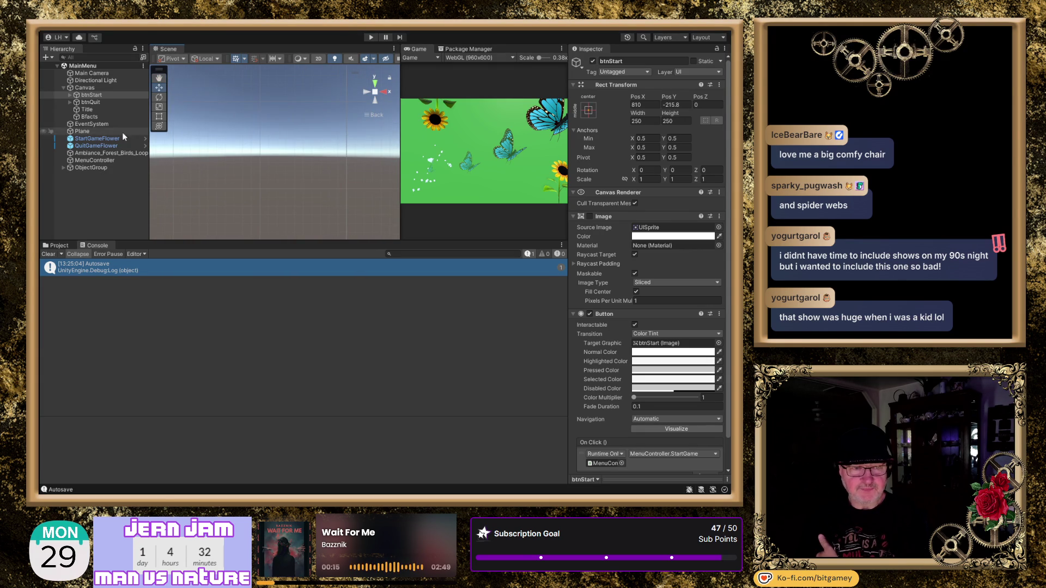
click(104, 110)
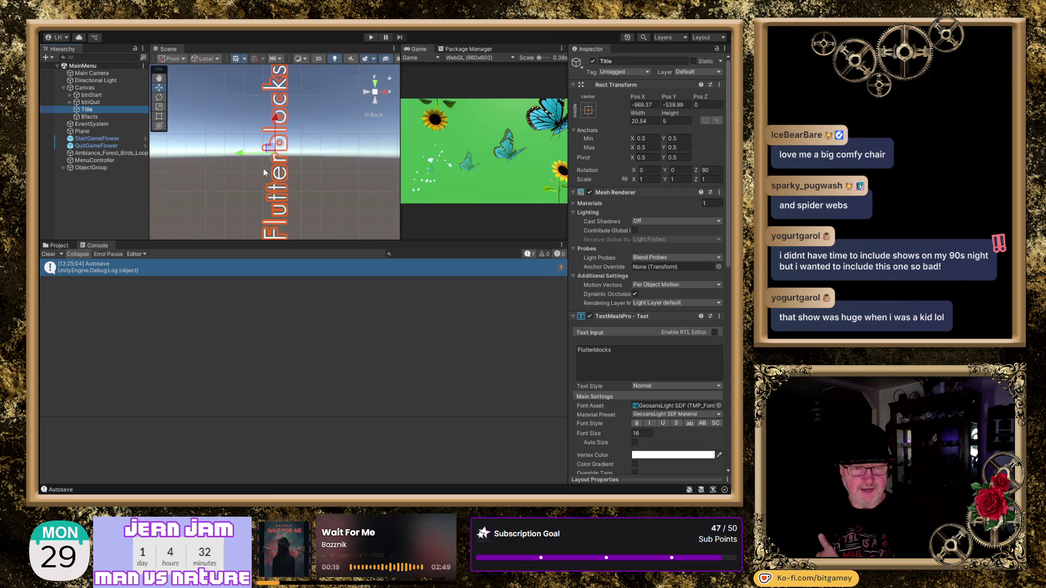
- Set the Title's Rect Transform Pos X and Pos Y both to 0
scroll(265, 180, down, 3)
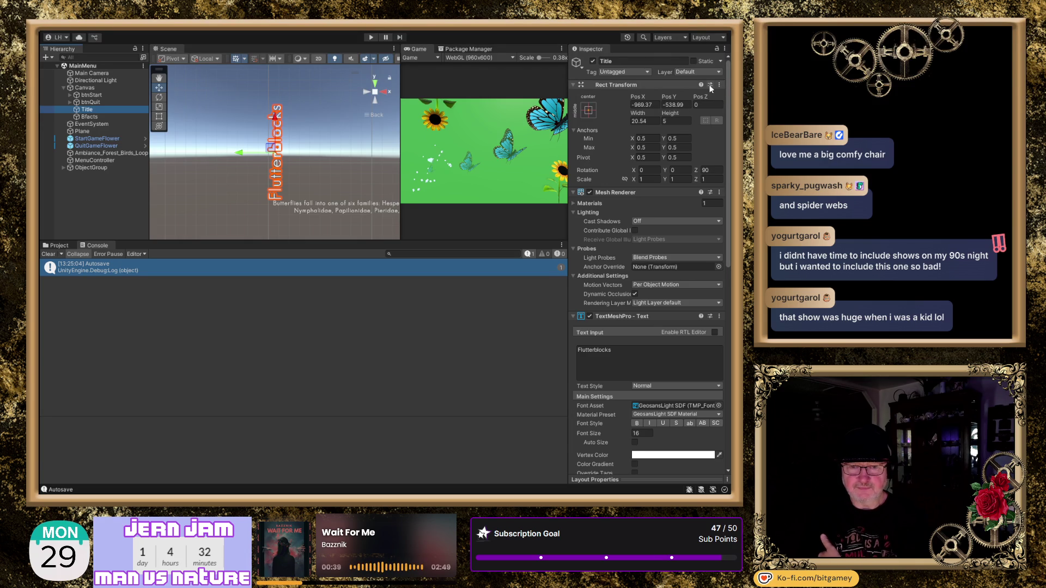
click(644, 104)
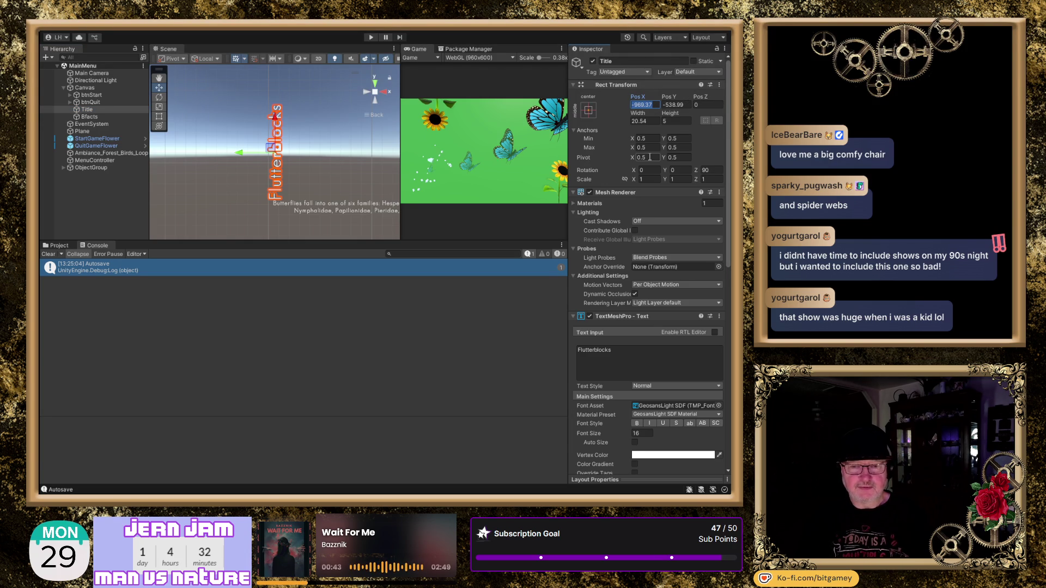
text(0)
key(Tab)
text(0)
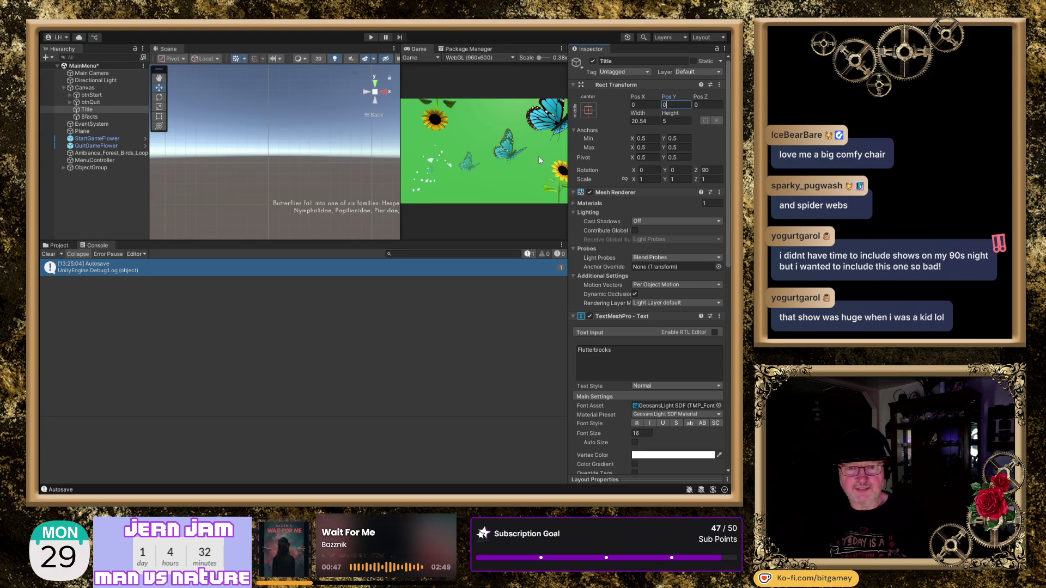
- Frame the re-centred vertical Flutterblocks title in the Scene view
double_click(89, 109)
scroll(254, 138, down, 10)
scroll(335, 149, down, 4)
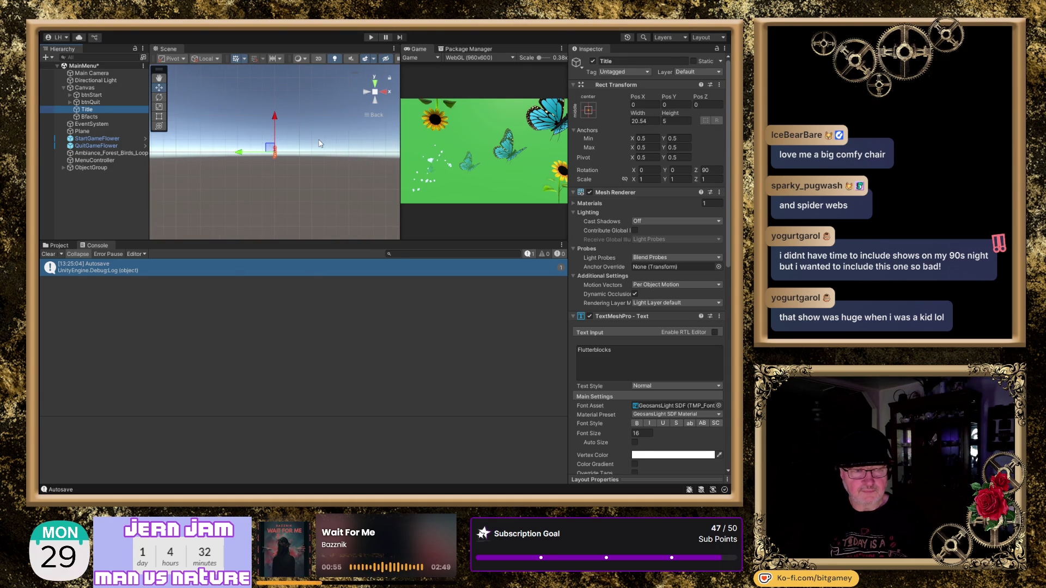
scroll(320, 143, up, 8)
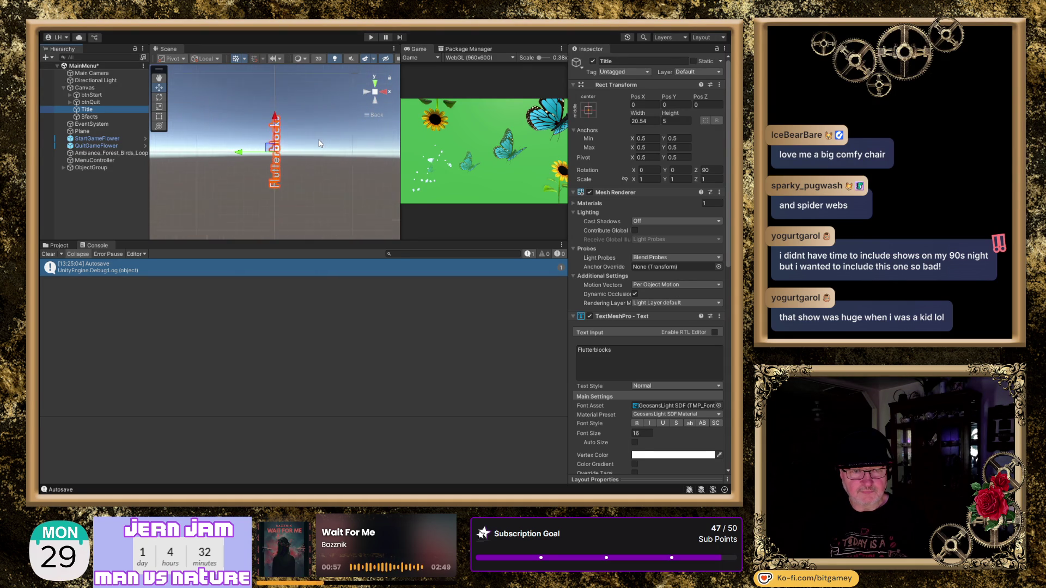
scroll(320, 143, up, 1)
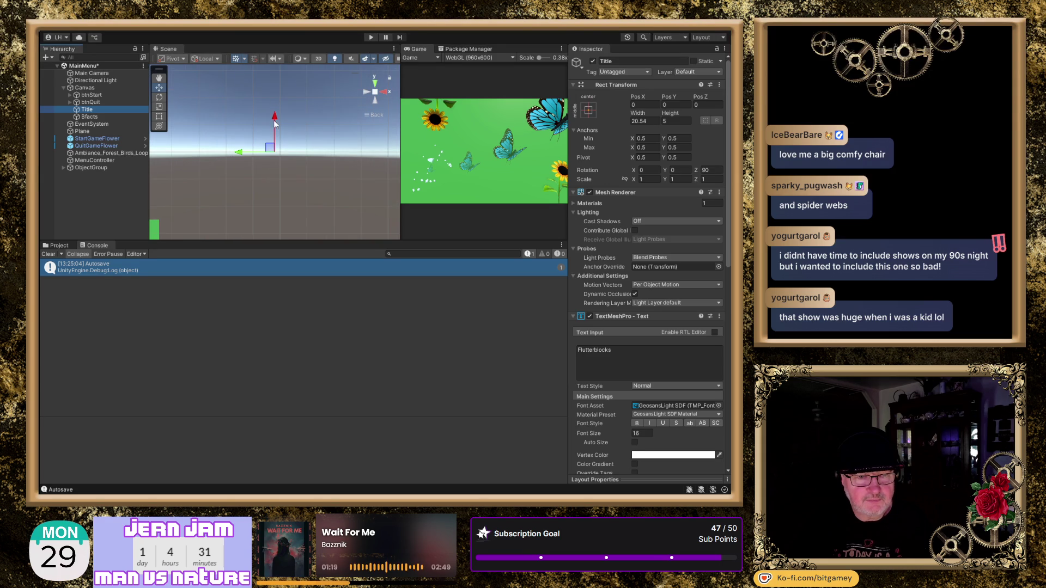
- Drag the Title down and left toward the canvas's left edge and frame it
mouse_move(276, 116)
mouse_down()
mouse_move(276, 192)
mouse_move(327, 170)
mouse_move(255, 177)
mouse_up()
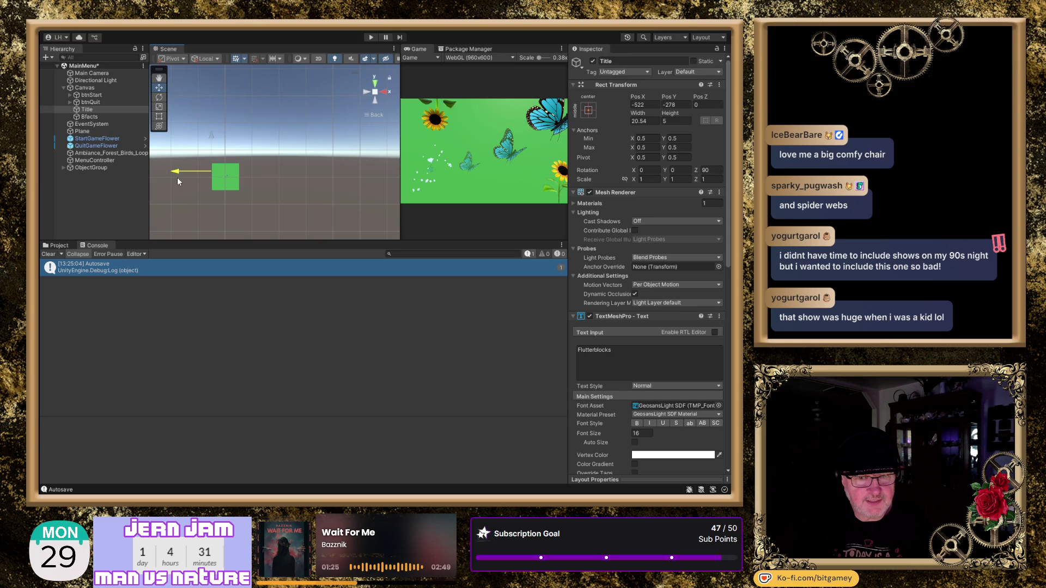
drag(186, 178, 181, 178)
click(369, 93)
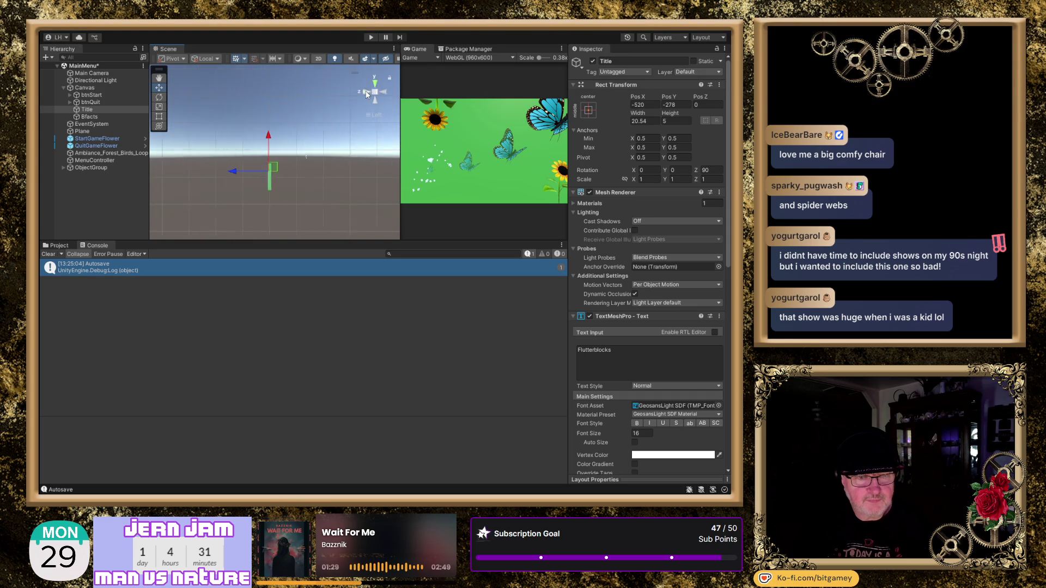
click(386, 94)
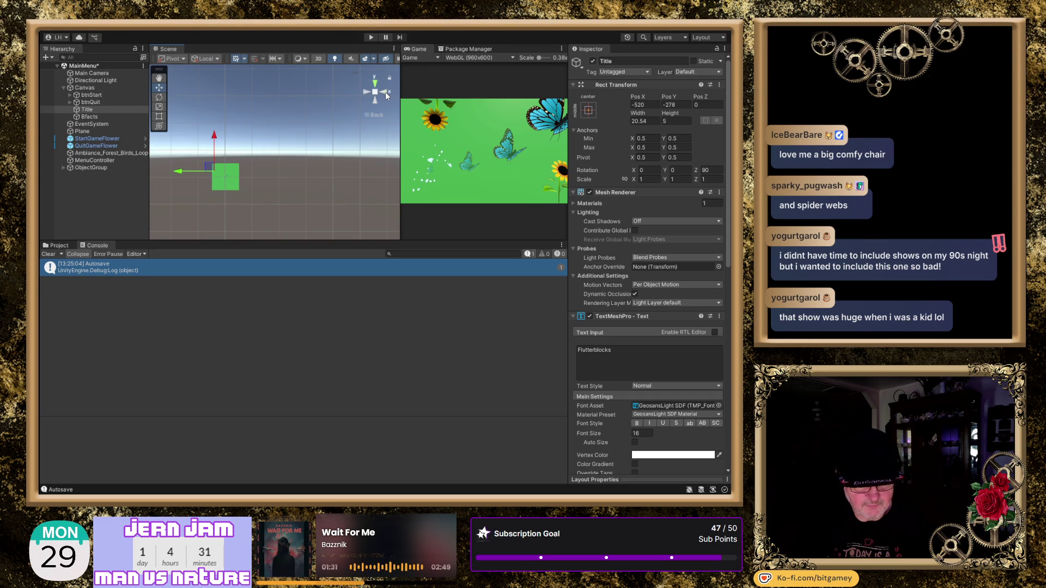
key(f)
scroll(334, 155, down, 5)
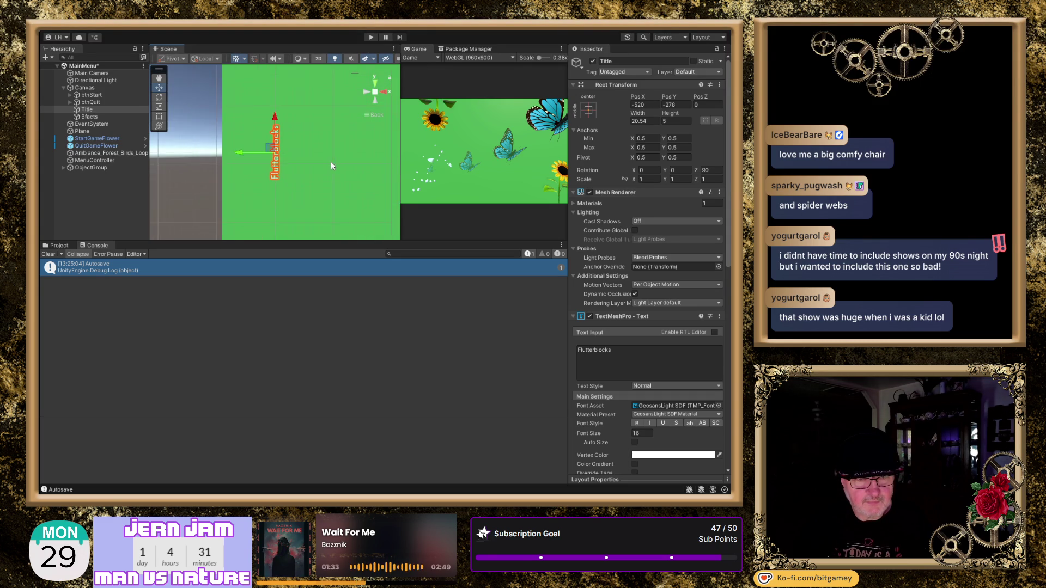
scroll(328, 160, down, 3)
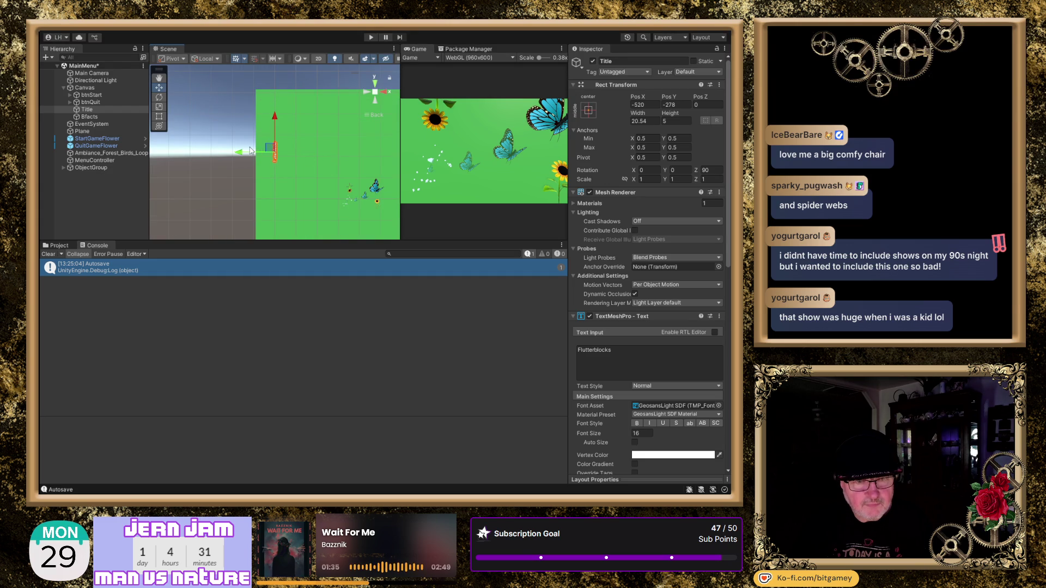
- Fine-tune the Title to about -488.9, -299.1 and enlarge the Game preview
drag(240, 155, 263, 158)
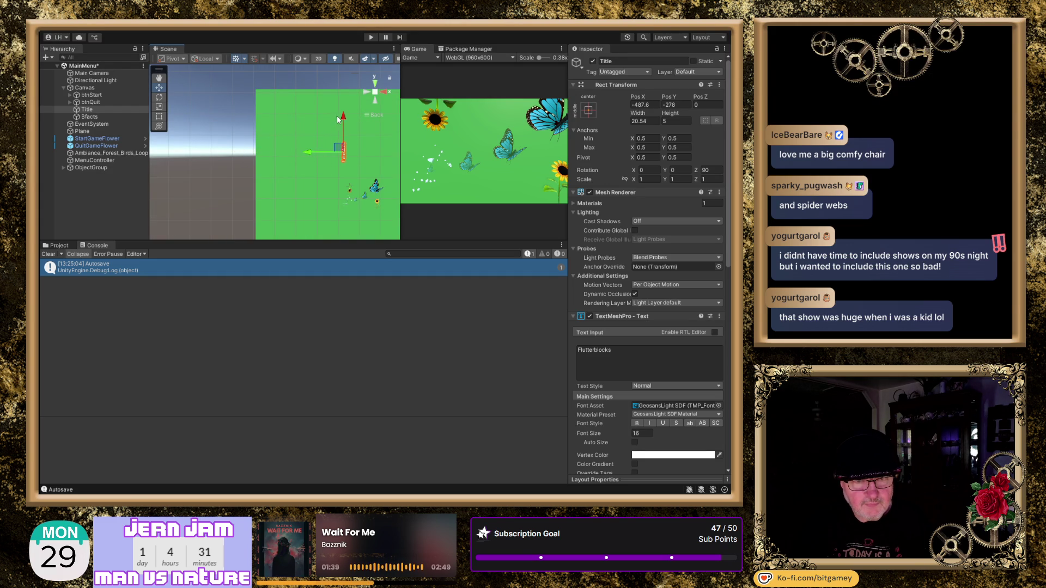
mouse_move(343, 118)
mouse_down()
mouse_move(344, 161)
mouse_move(305, 197)
mouse_up()
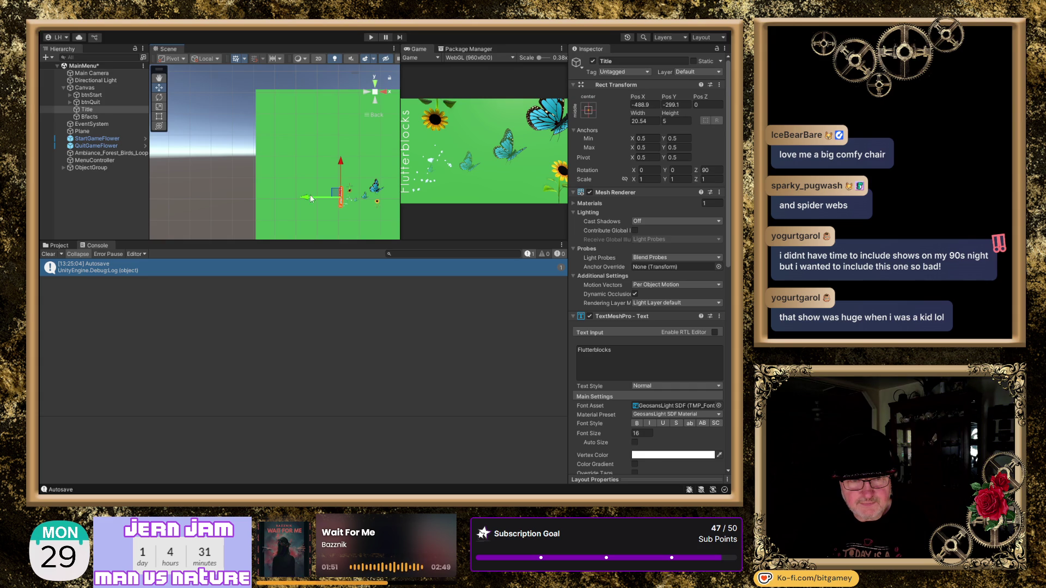
drag(400, 228, 342, 224)
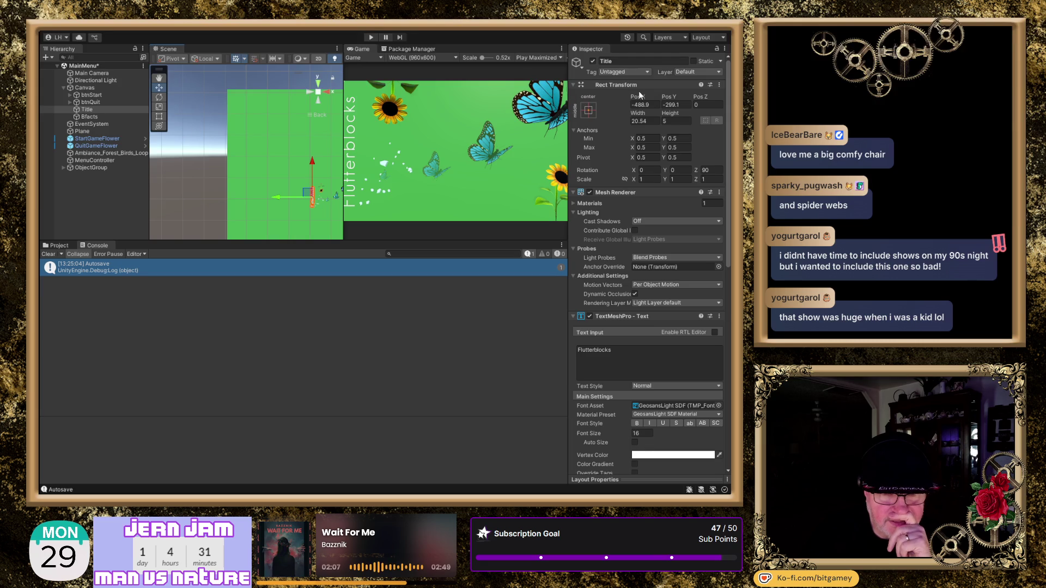
- Nudge the Title's Pos X to -488.5, tidying its position to -488.5, -299
drag(639, 98, 645, 100)
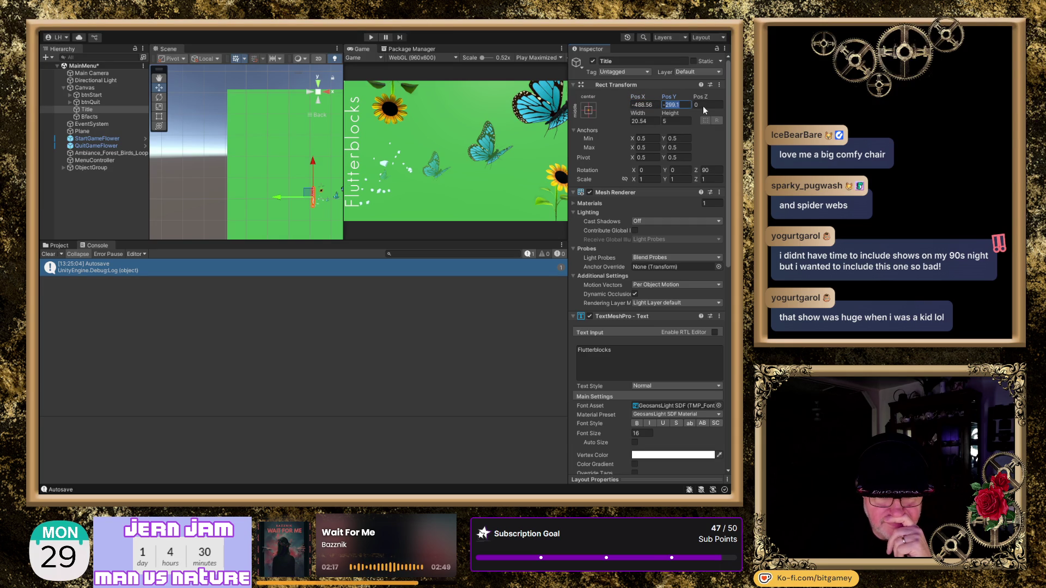
text(-300)
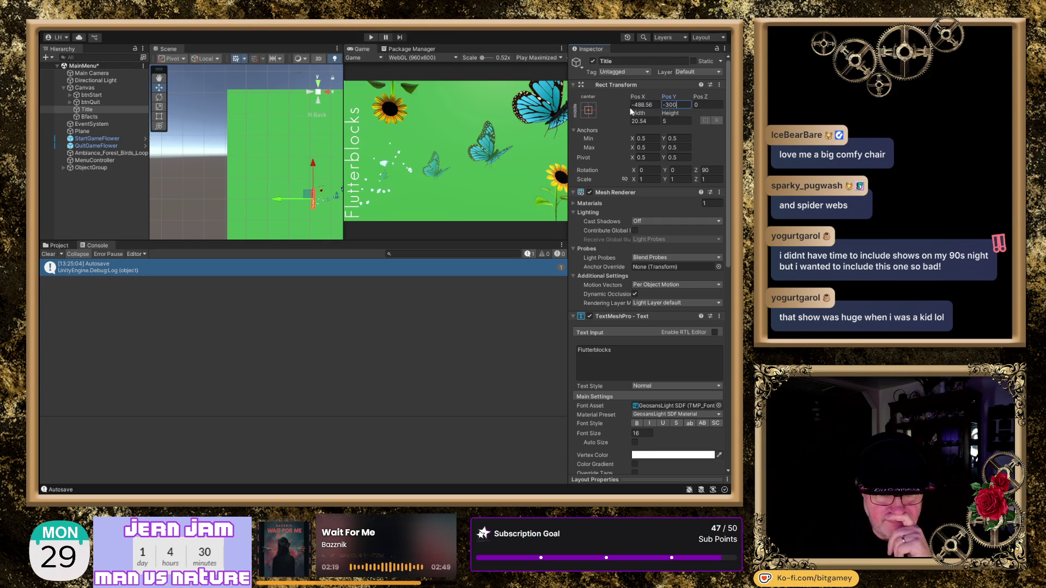
drag(668, 100, 668, 99)
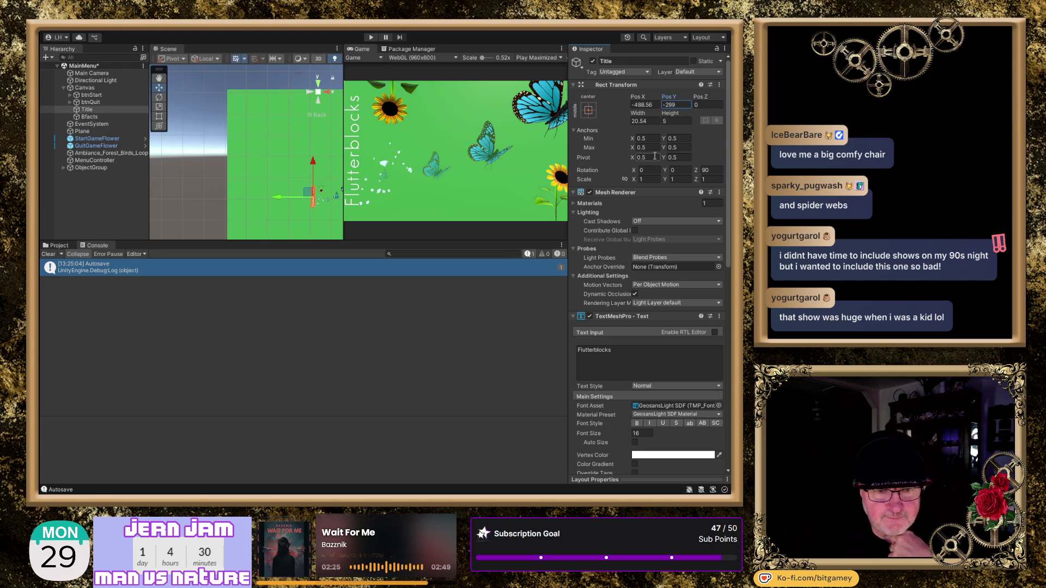
click(641, 100)
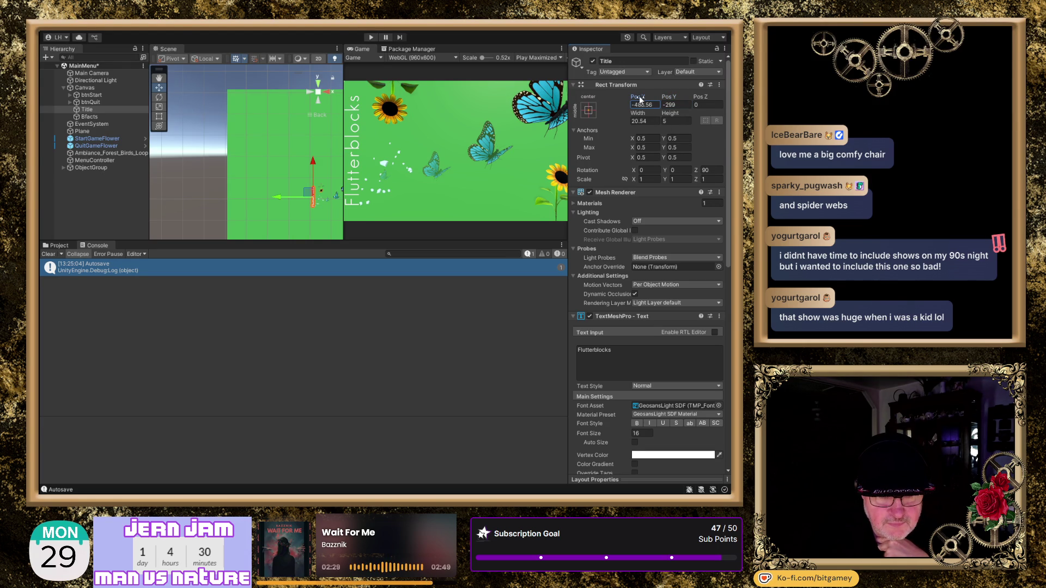
drag(643, 98, 644, 99)
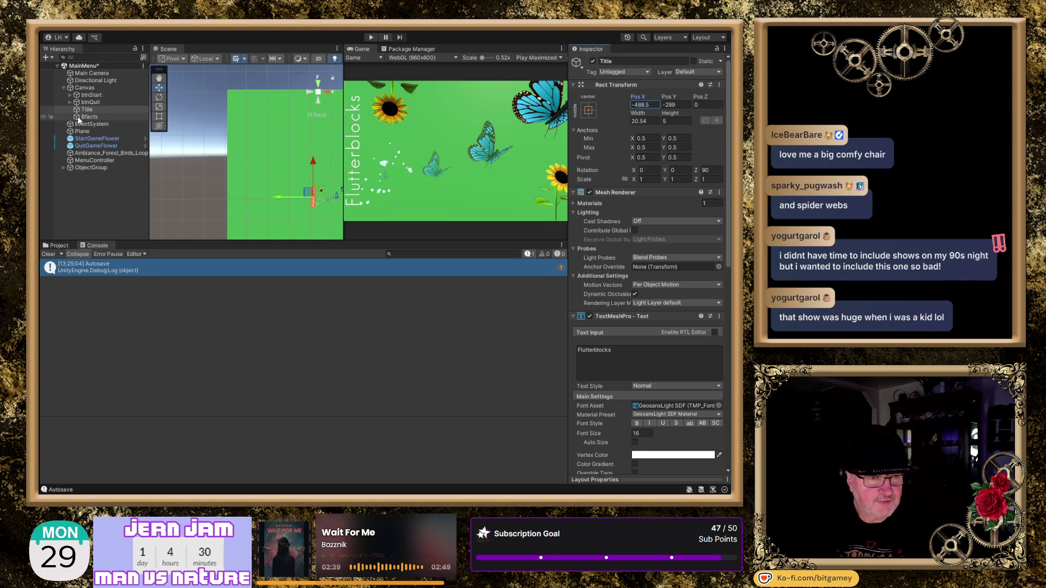
- Set ssParticles' Position X to -4.9 after trying -5.7, -6 and -4.7
click(63, 168)
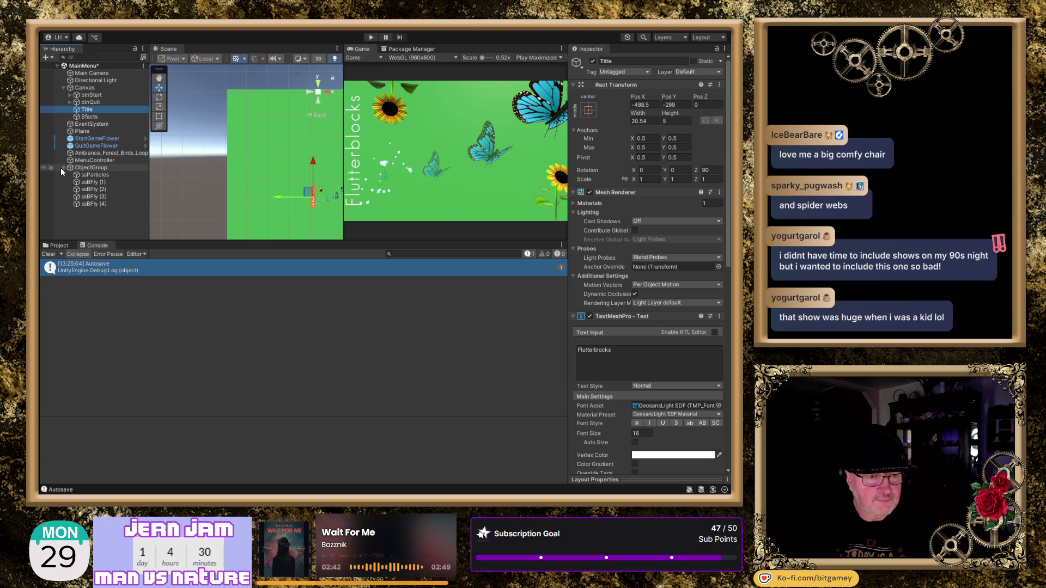
click(93, 175)
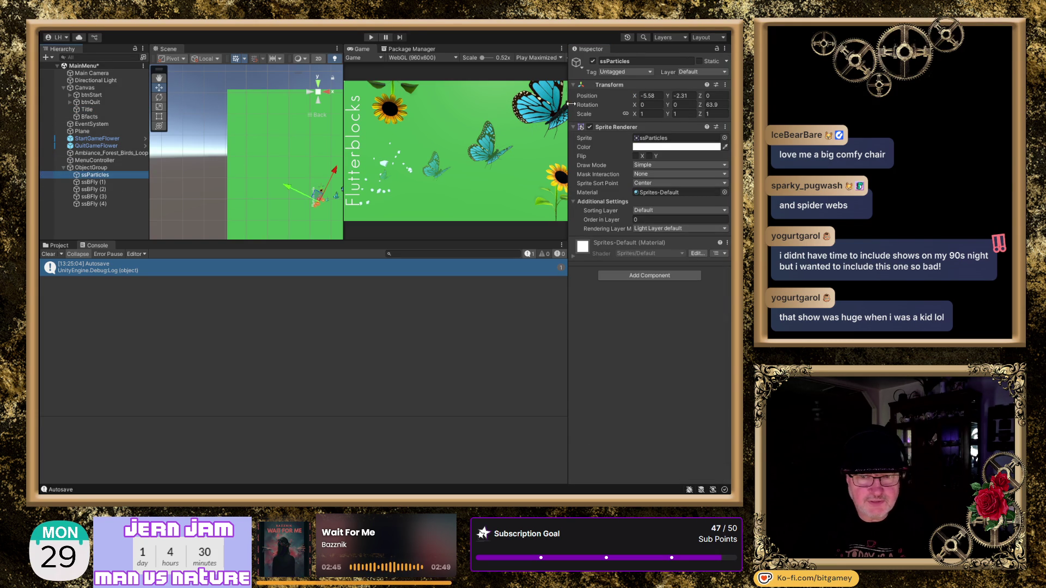
click(651, 96)
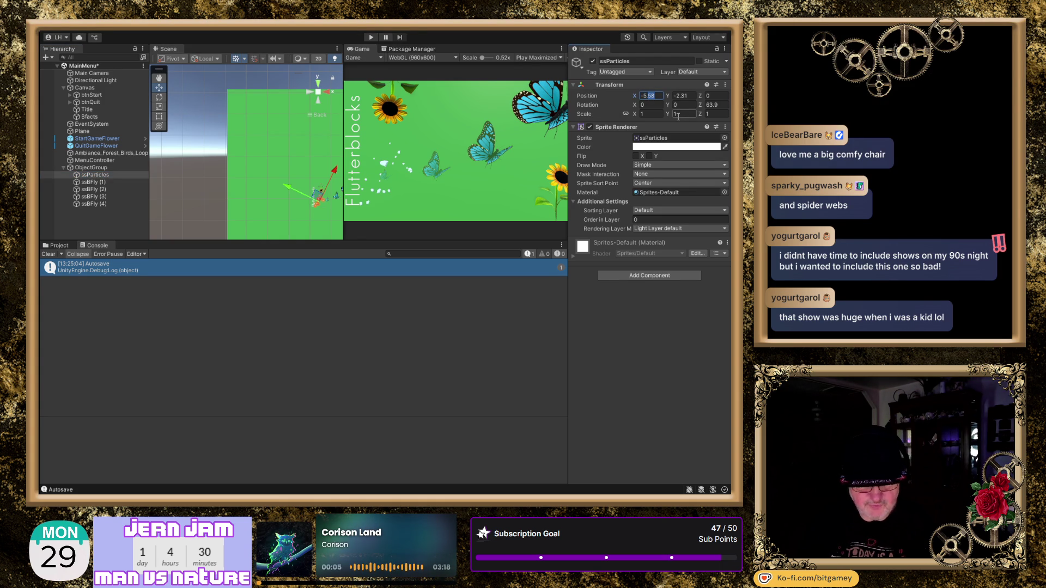
text(-5.7)
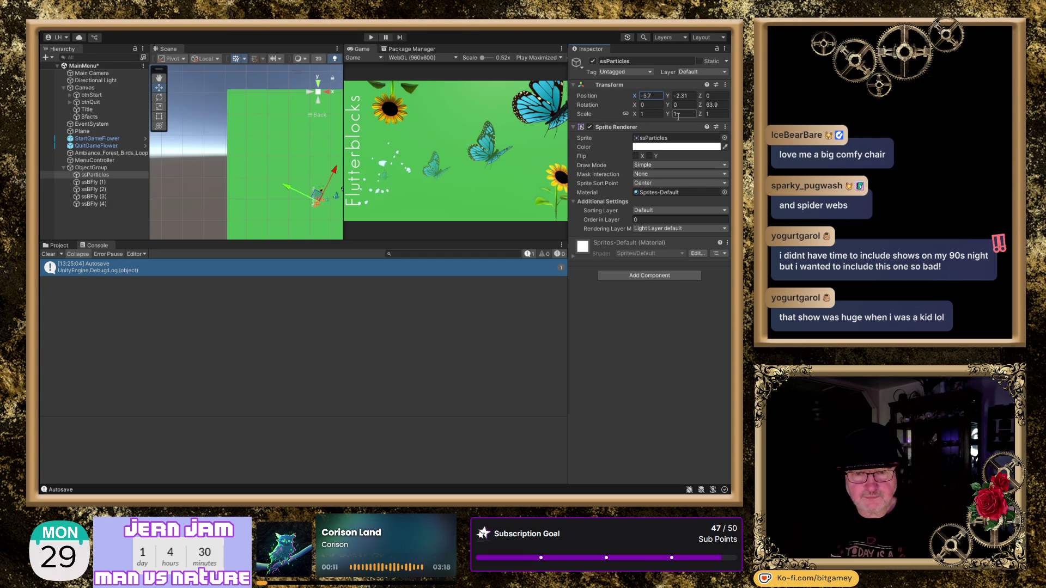
key(Return)
text(-6)
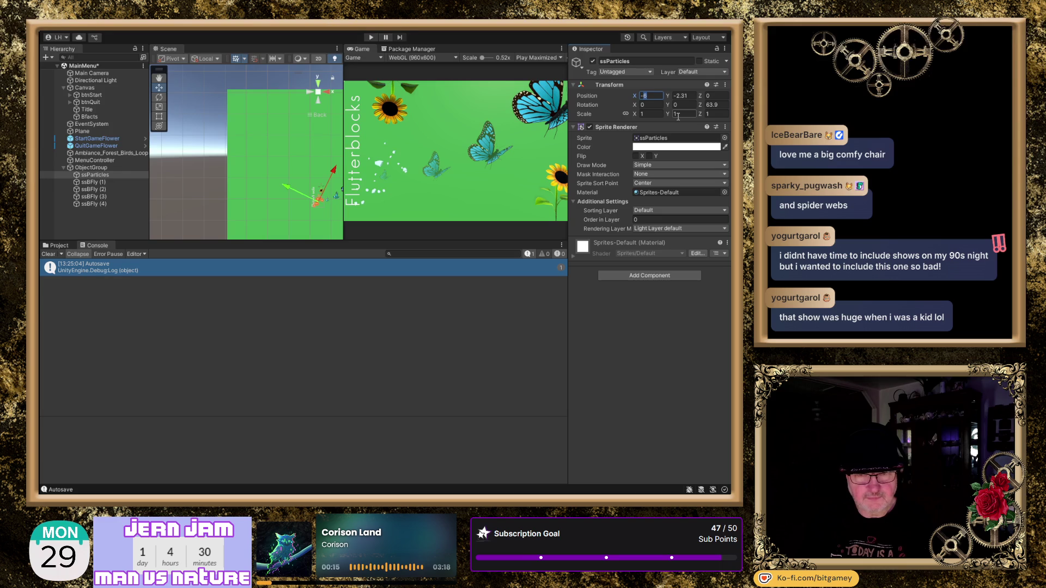
key(BackSpace)
text(4)
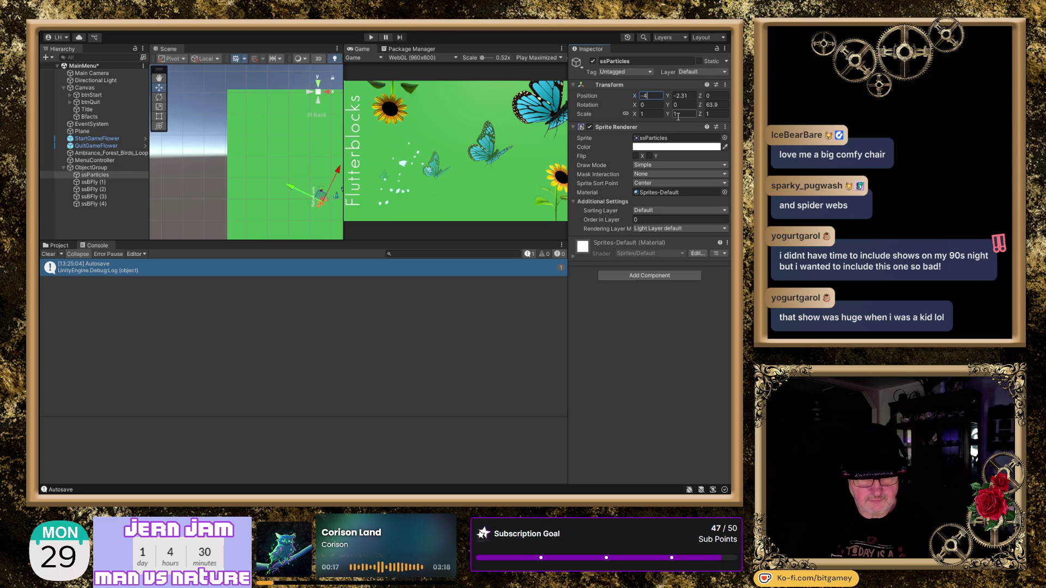
text(.)
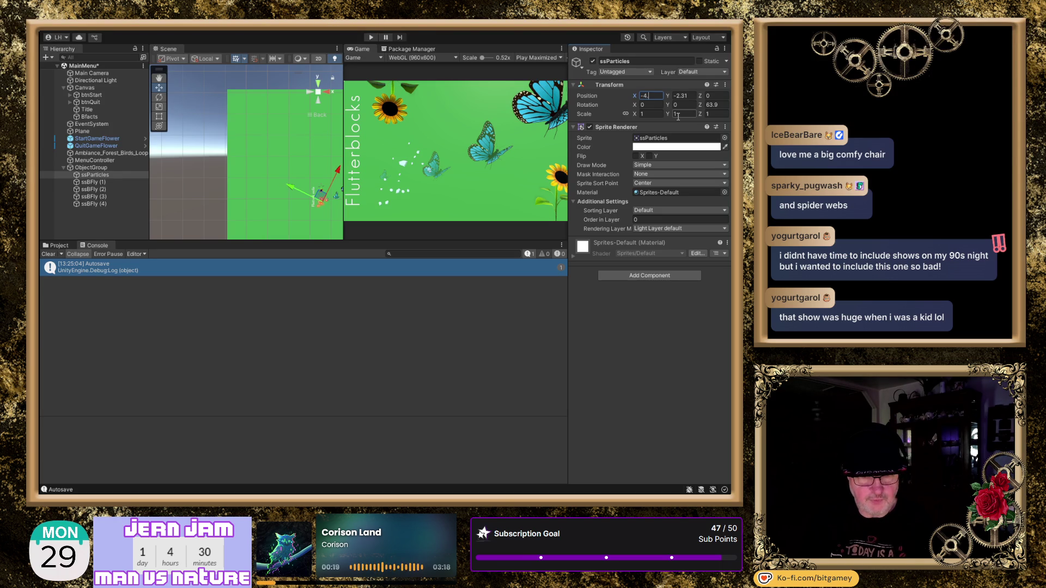
text(7)
key(BackSpace)
text(9)
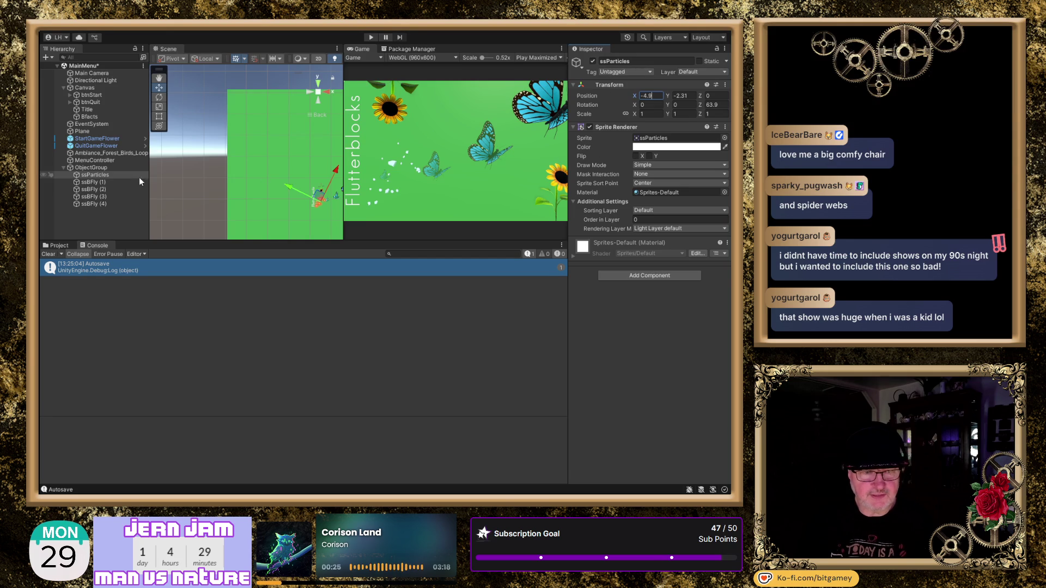
click(93, 109)
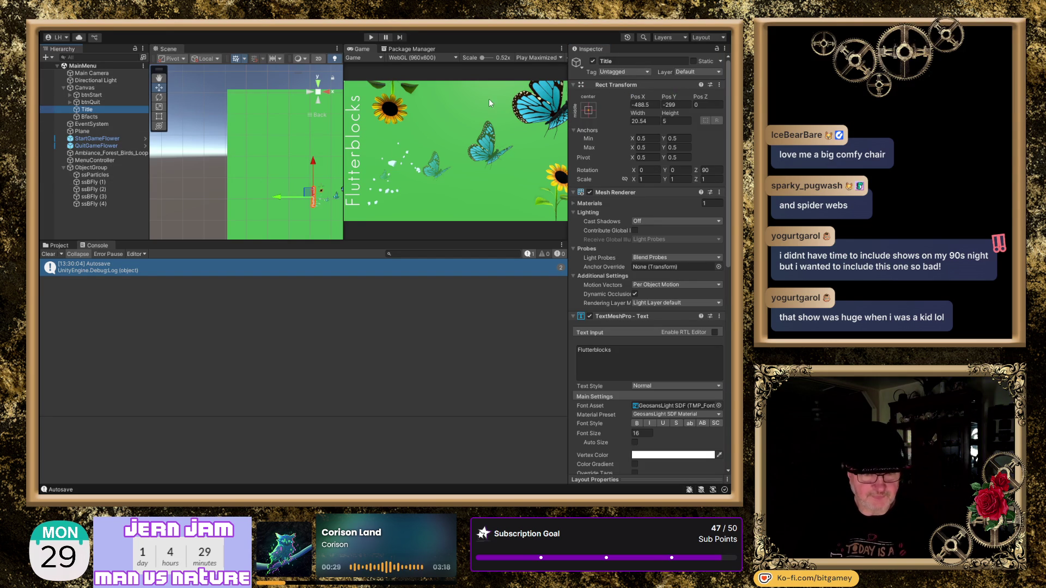
- Change the Title's Pos X to -488.2, undoing a trial value of -489
click(653, 104)
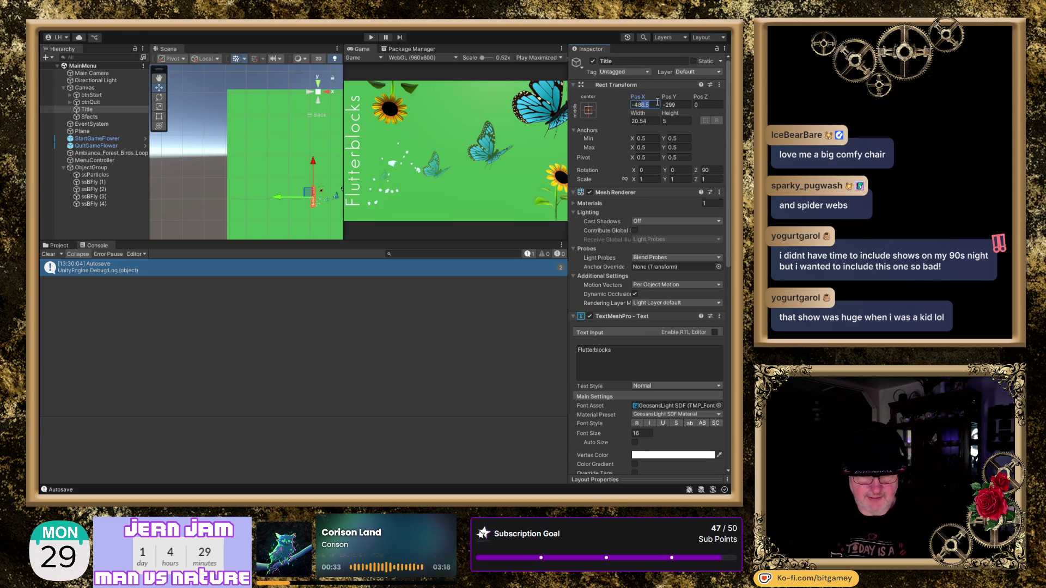
text(-489)
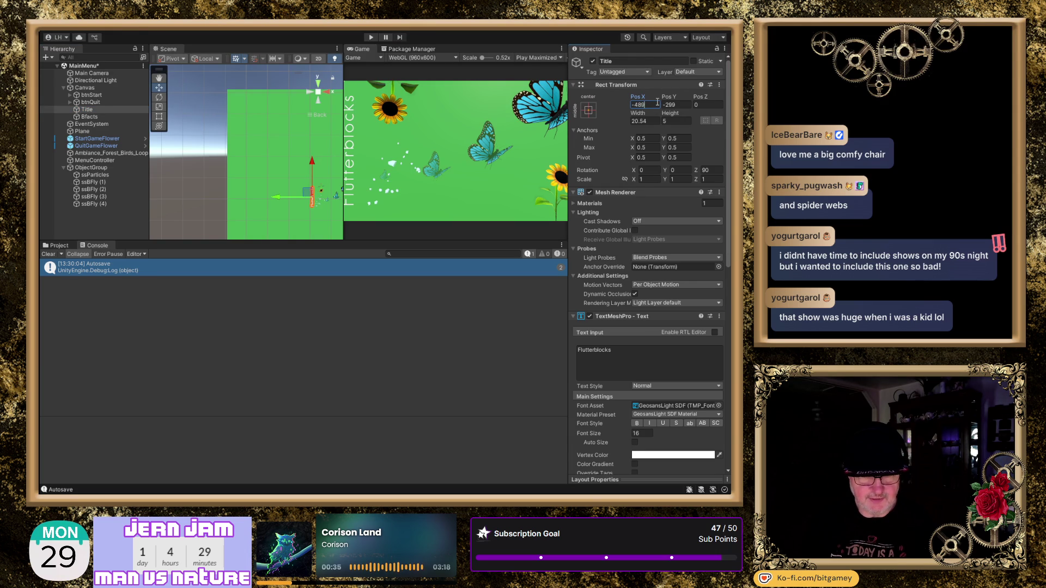
key(ctrl+z)
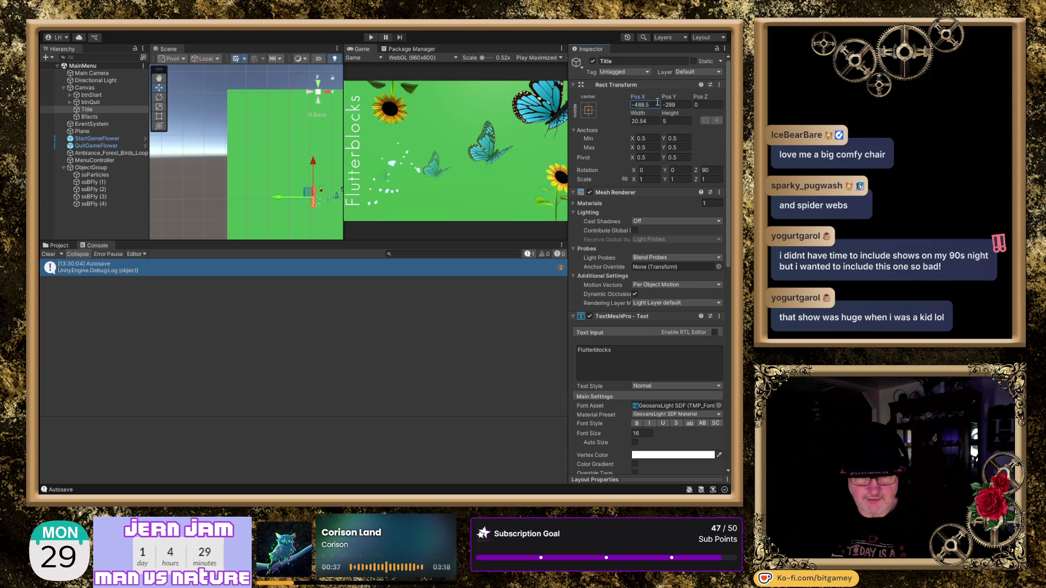
click(656, 104)
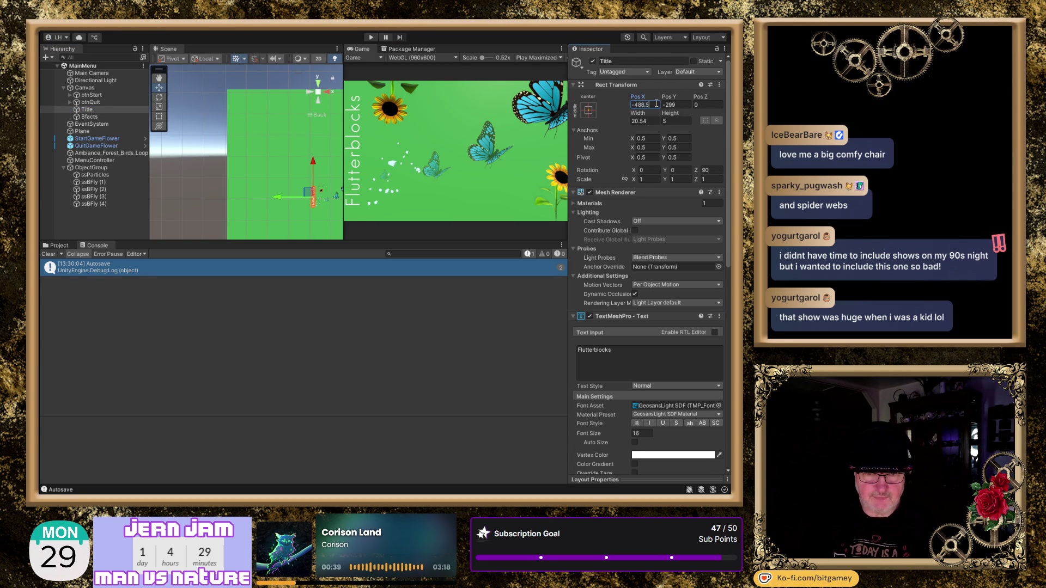
key(BackSpace)
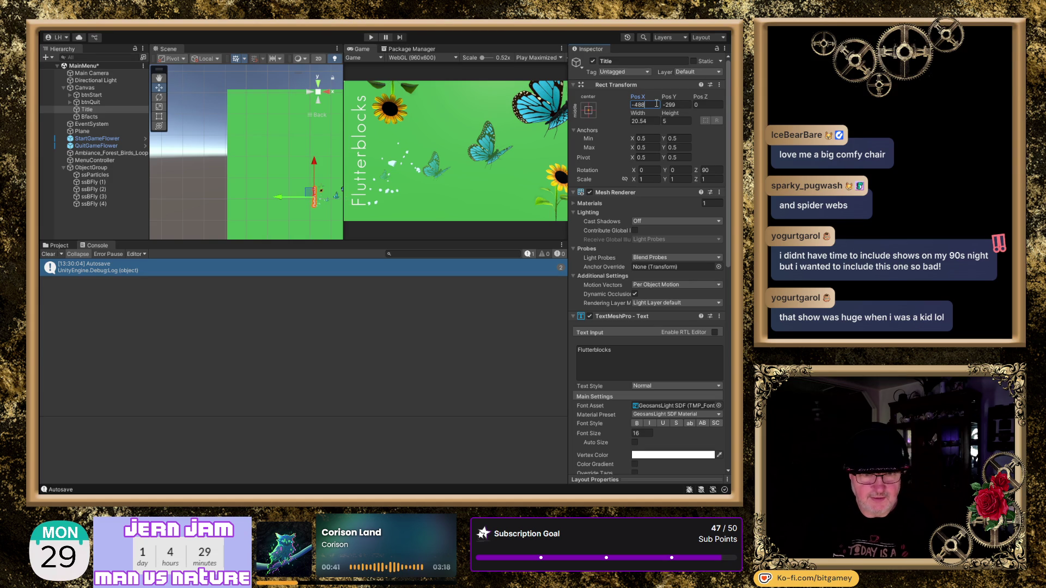
text(125)
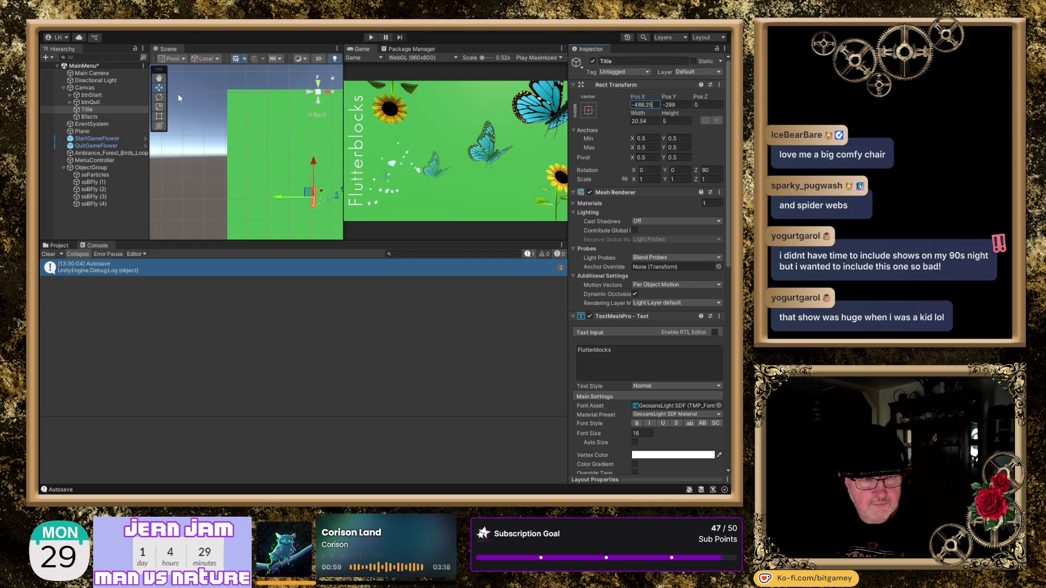
click(106, 96)
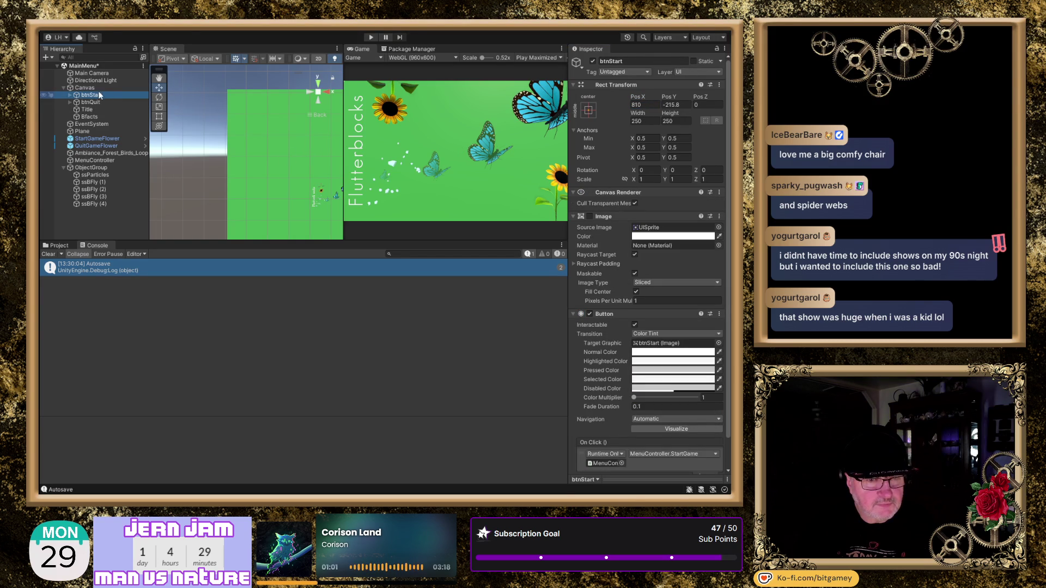
- Move the START button to 411, -119 and widen the Game panel slightly
scroll(272, 146, down, 5)
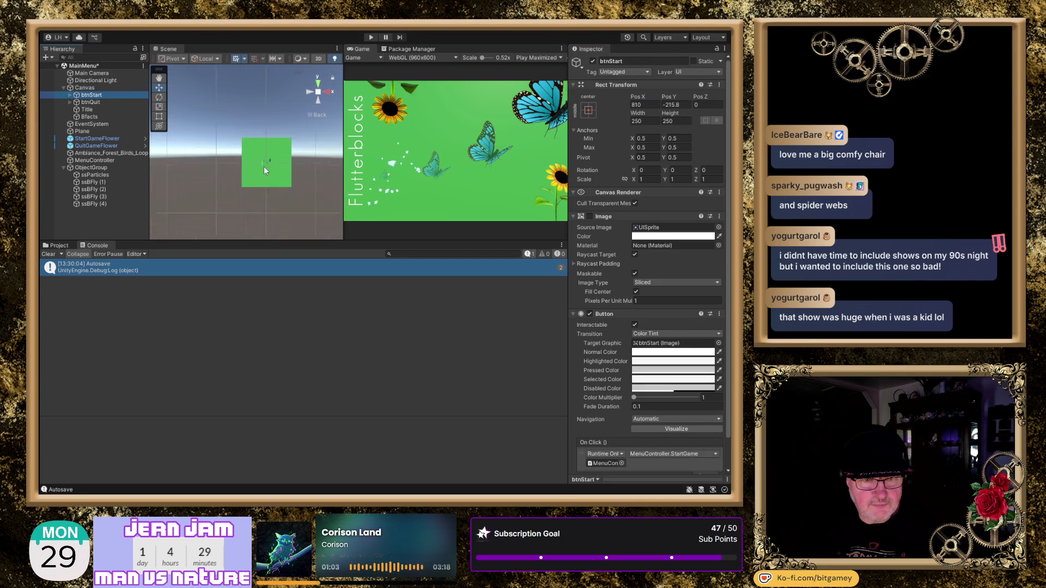
scroll(278, 201, down, 5)
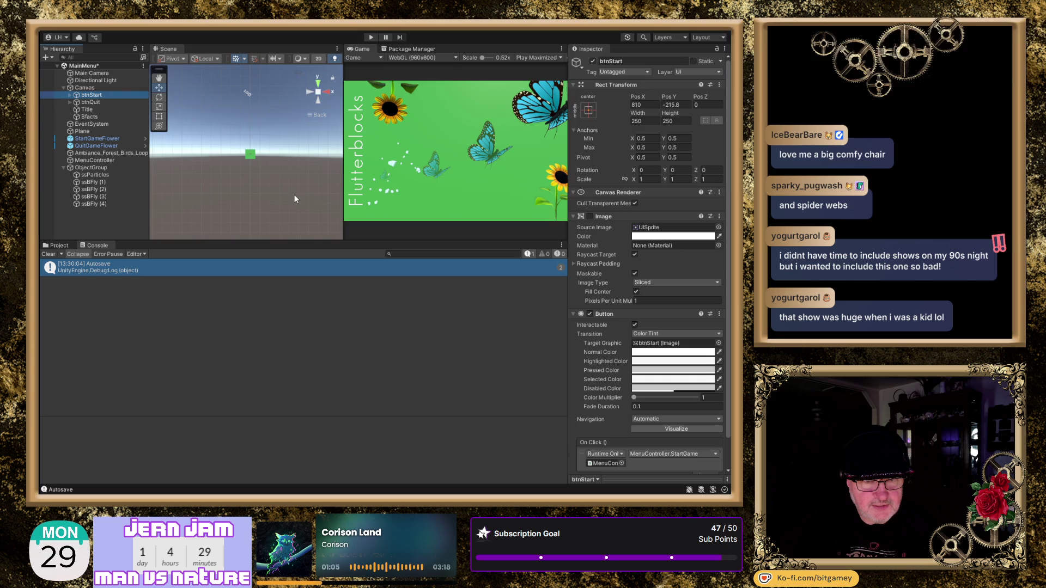
drag(294, 202, 250, 209)
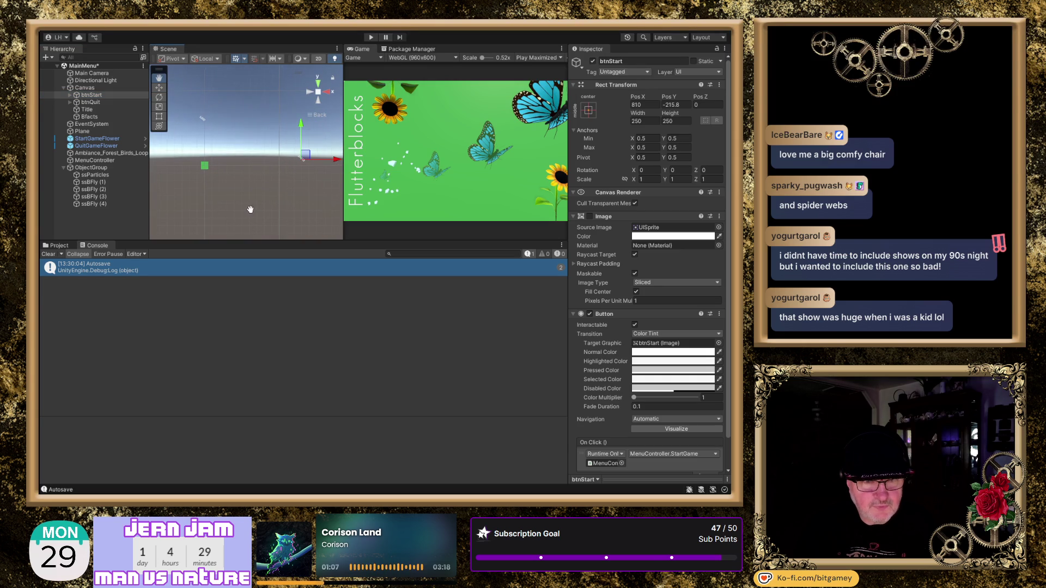
drag(338, 161, 244, 167)
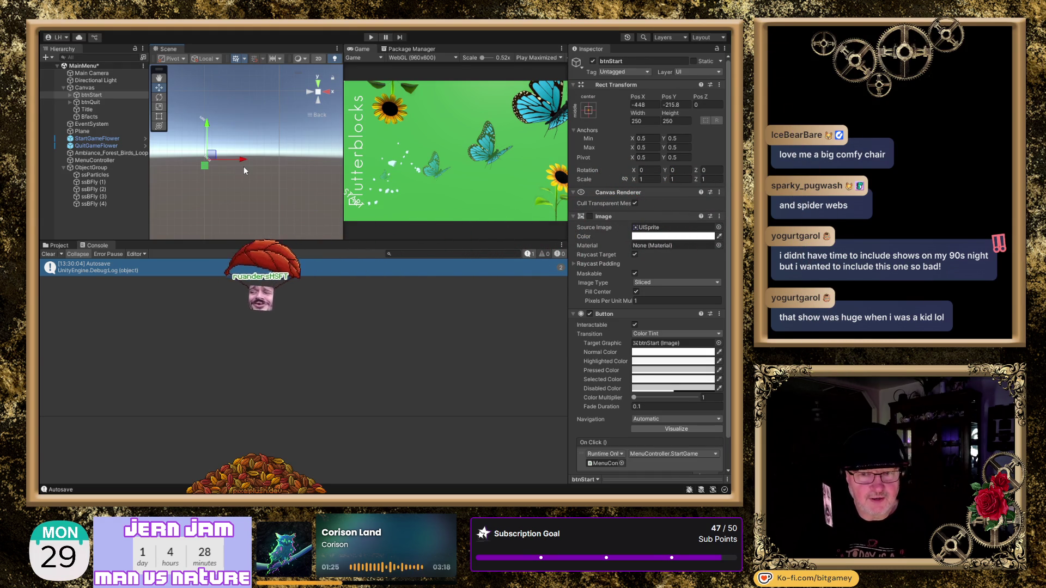
mouse_move(244, 166)
mouse_down()
mouse_move(337, 160)
mouse_move(230, 162)
mouse_move(308, 182)
mouse_up()
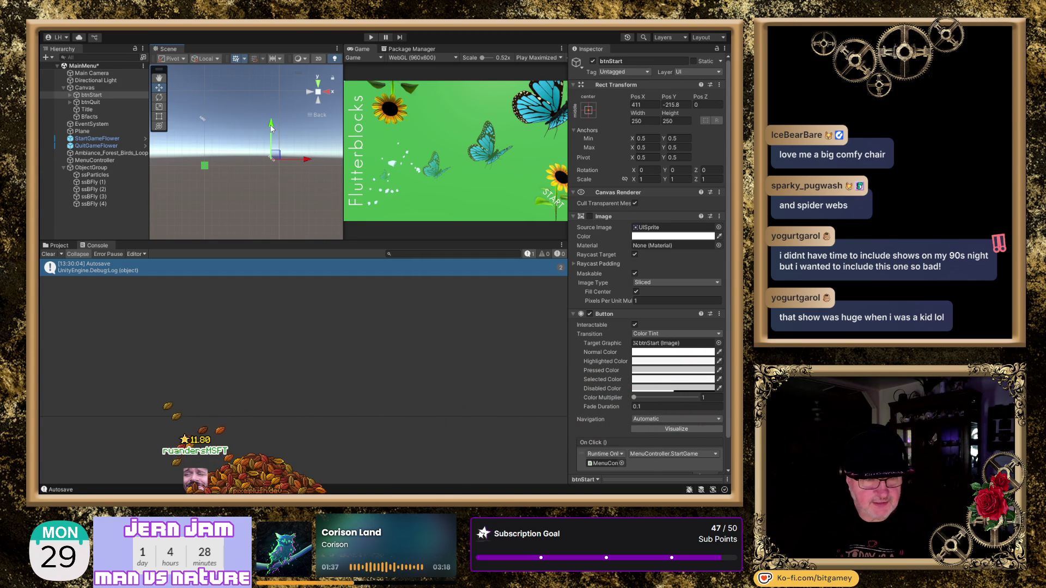
drag(271, 126, 272, 119)
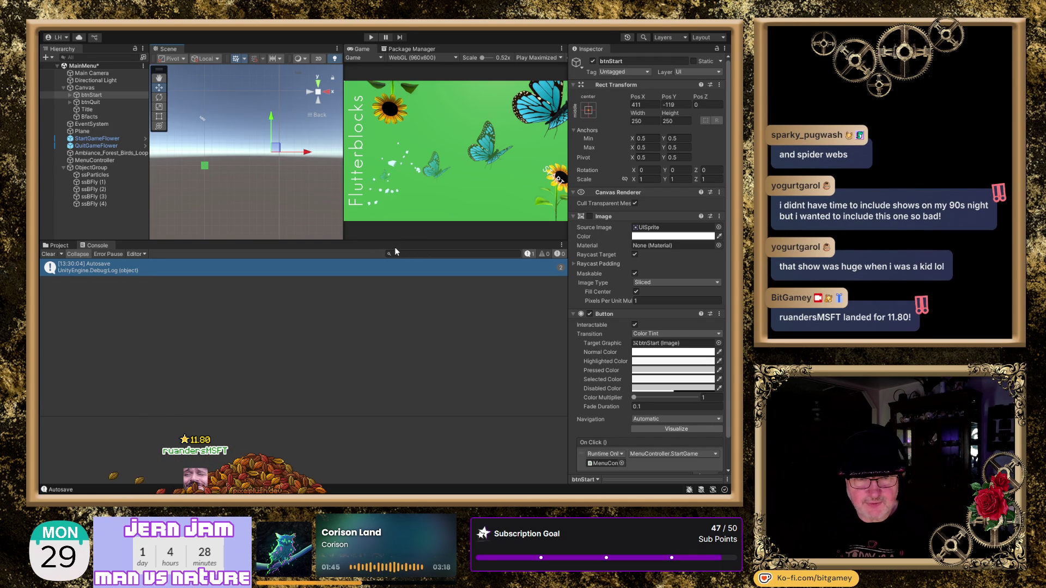
drag(342, 212, 293, 209)
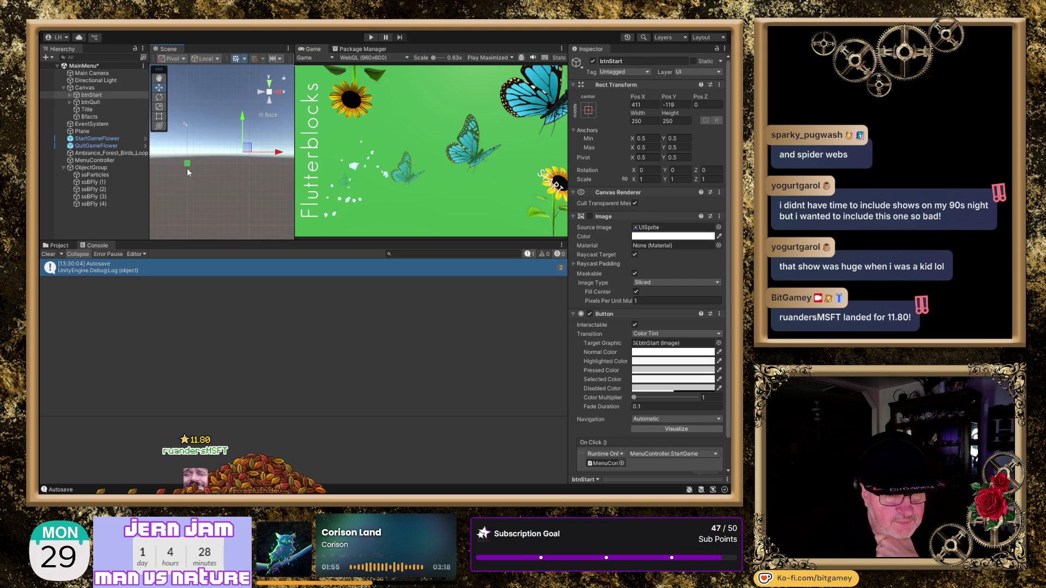
- Nudge the START sunflower slightly left to X 7.27
click(102, 176)
key(f)
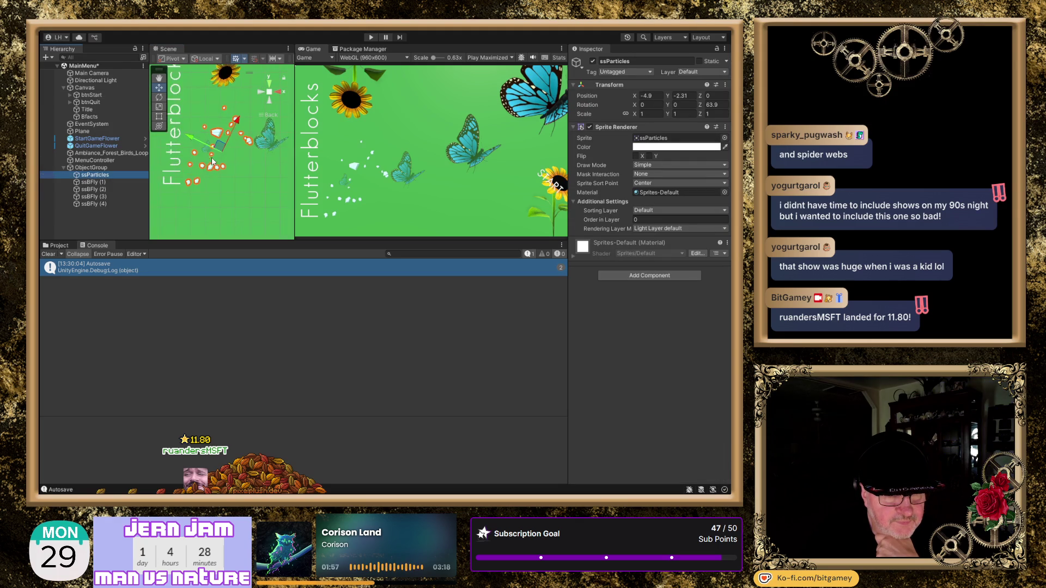
drag(228, 192, 187, 197)
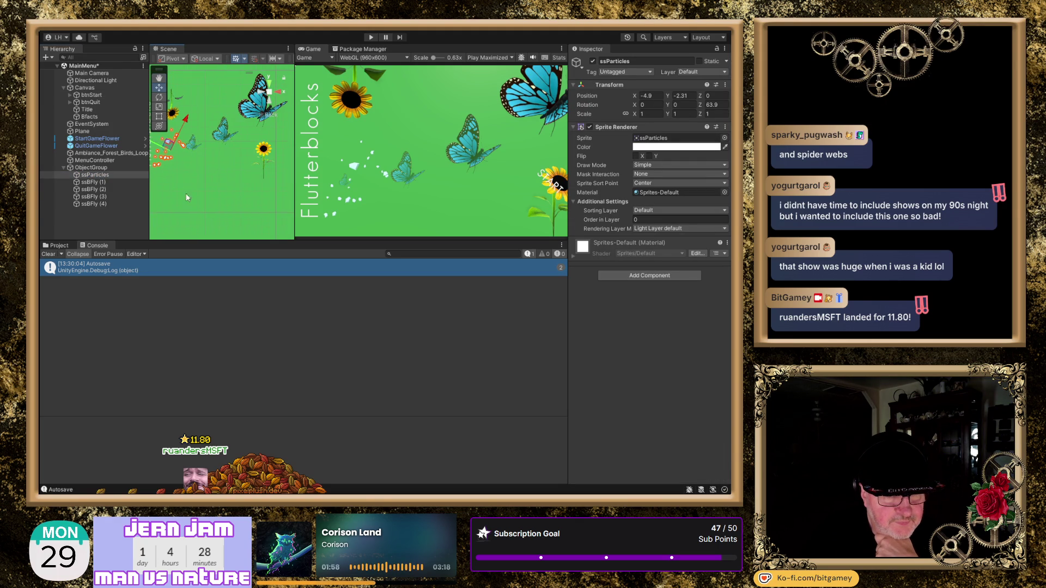
click(264, 153)
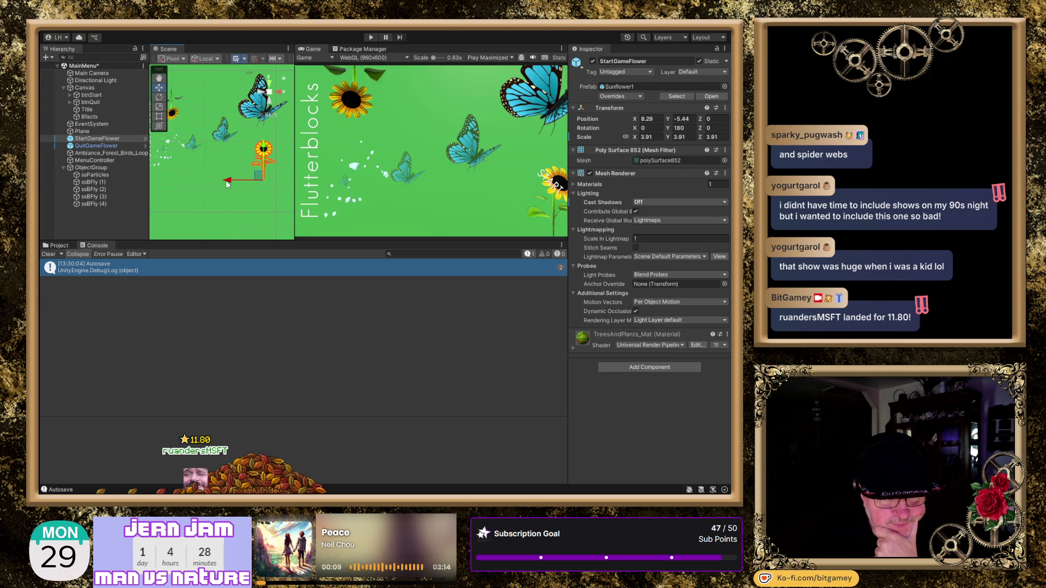
drag(224, 182, 221, 181)
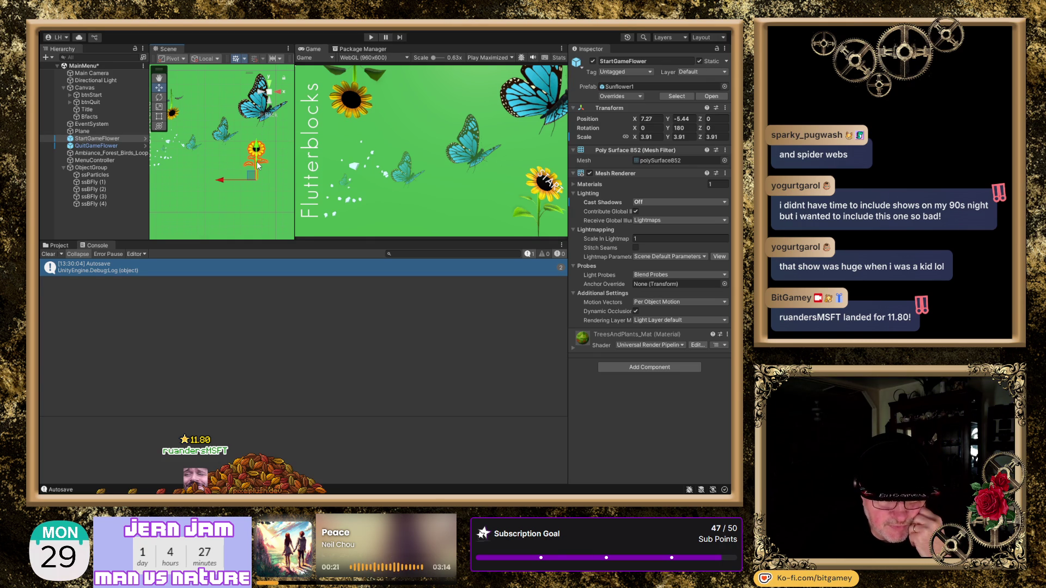
- Turn the START sunflower to a Y rotation of 211.4
click(269, 94)
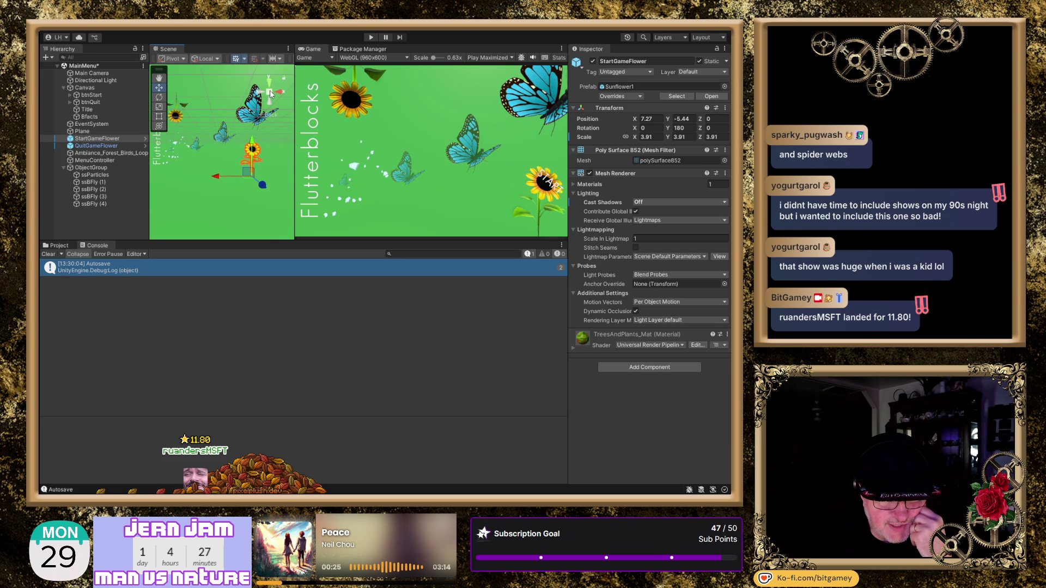
click(270, 100)
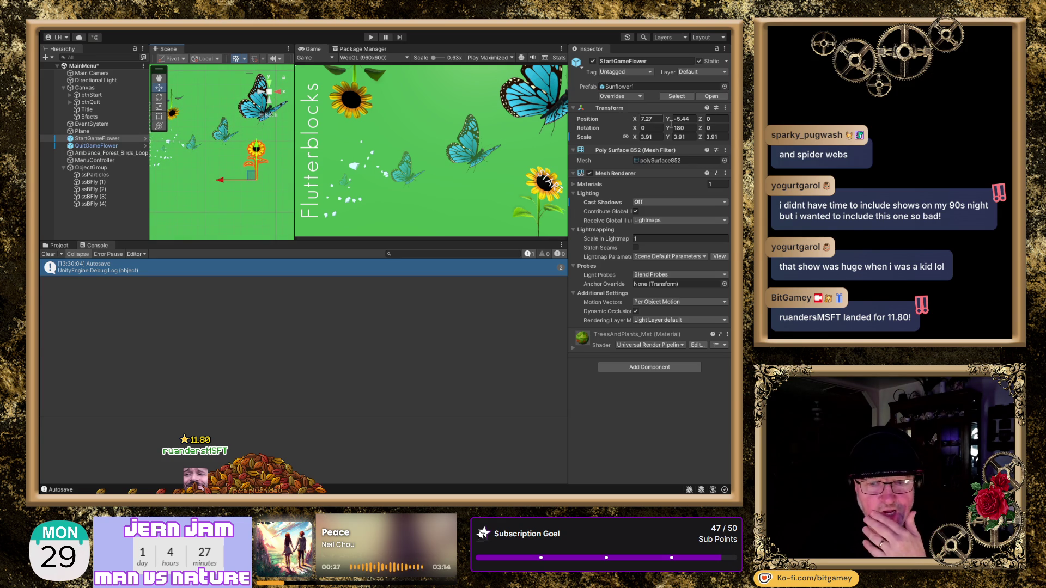
drag(667, 129, 663, 129)
drag(684, 135, 685, 136)
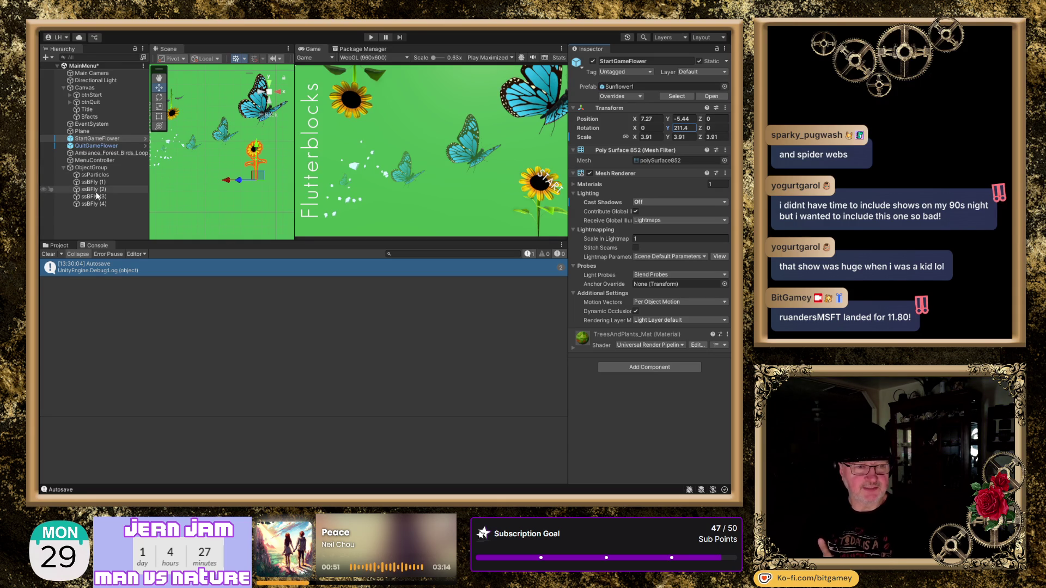
- Scale both StartGameFlower and QuitGameFlower to 4.5 on all axes
click(109, 139)
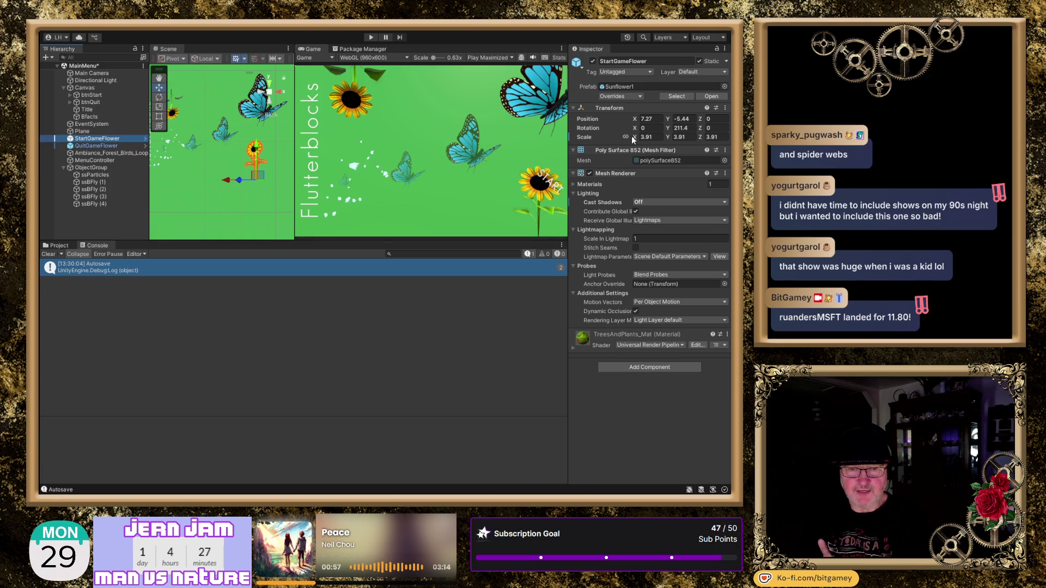
click(114, 145)
click(128, 137)
ctrl+click(126, 146)
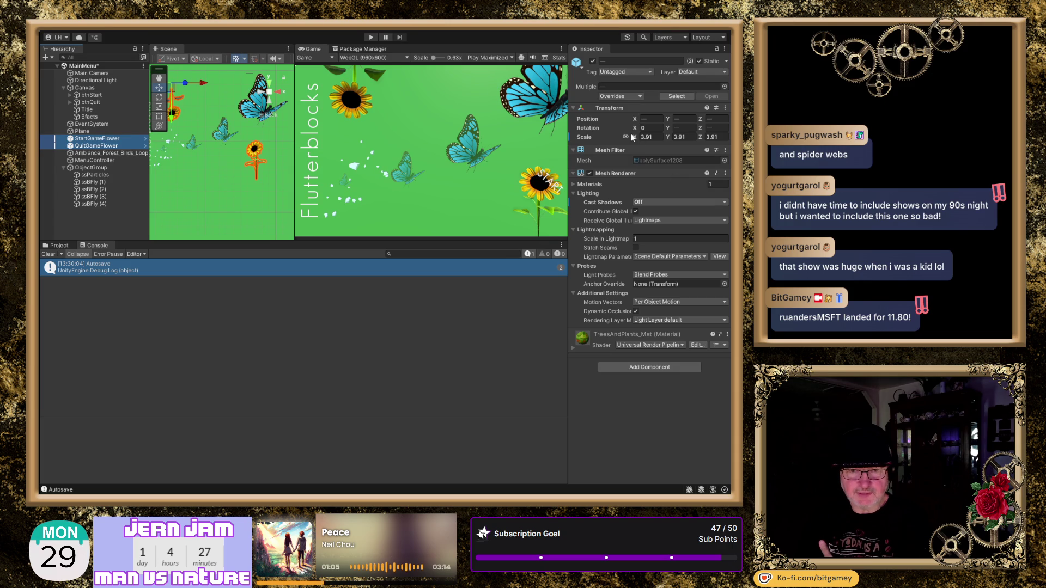
drag(633, 136, 639, 138)
text(4.5)
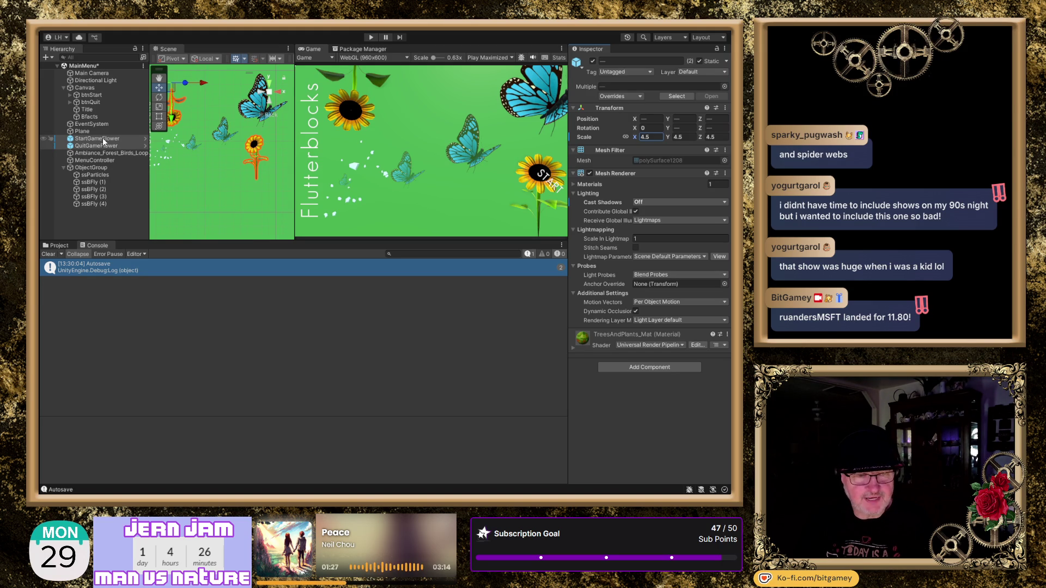
click(103, 139)
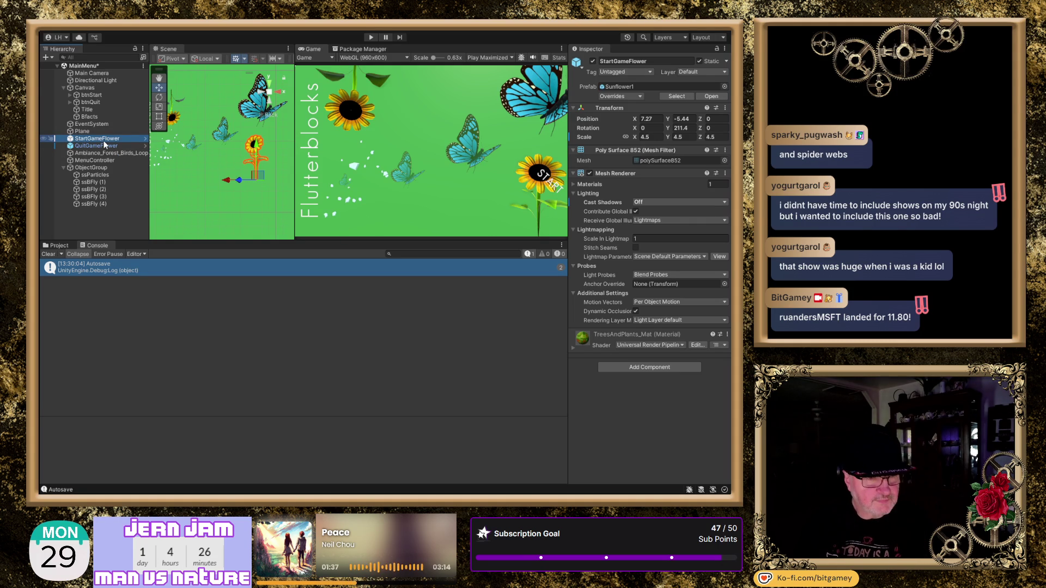
- Move the START label left and up to 378, -88, and narrow the Bfacts caption to width 14
click(106, 95)
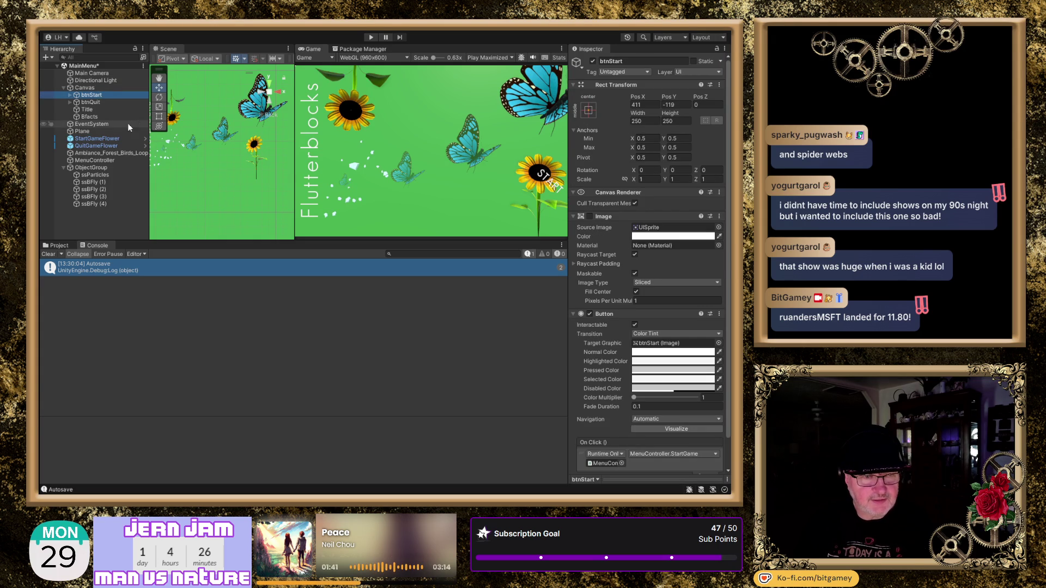
double_click(91, 96)
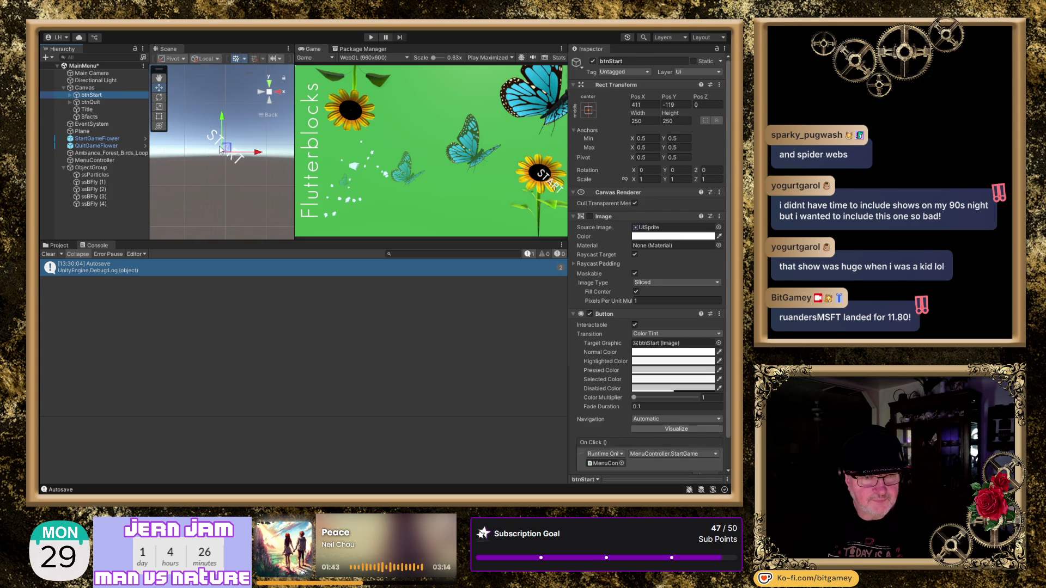
drag(261, 154, 251, 154)
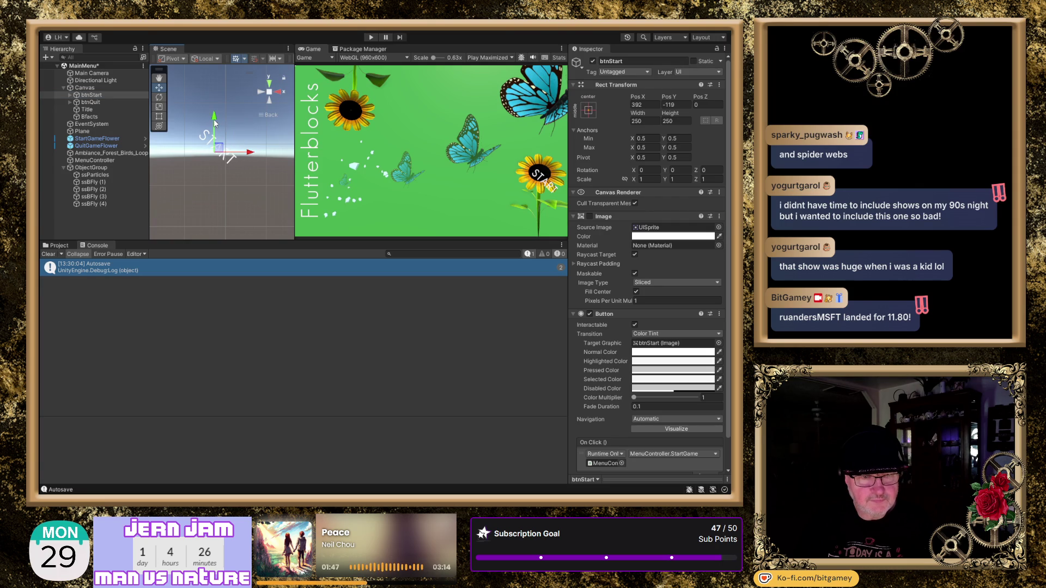
drag(214, 121, 215, 108)
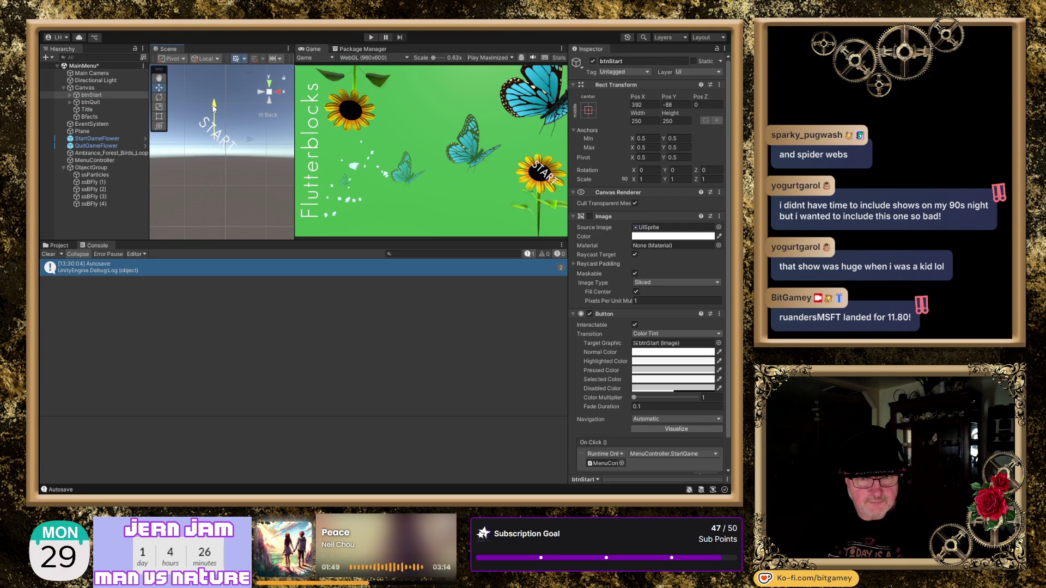
drag(249, 141, 243, 141)
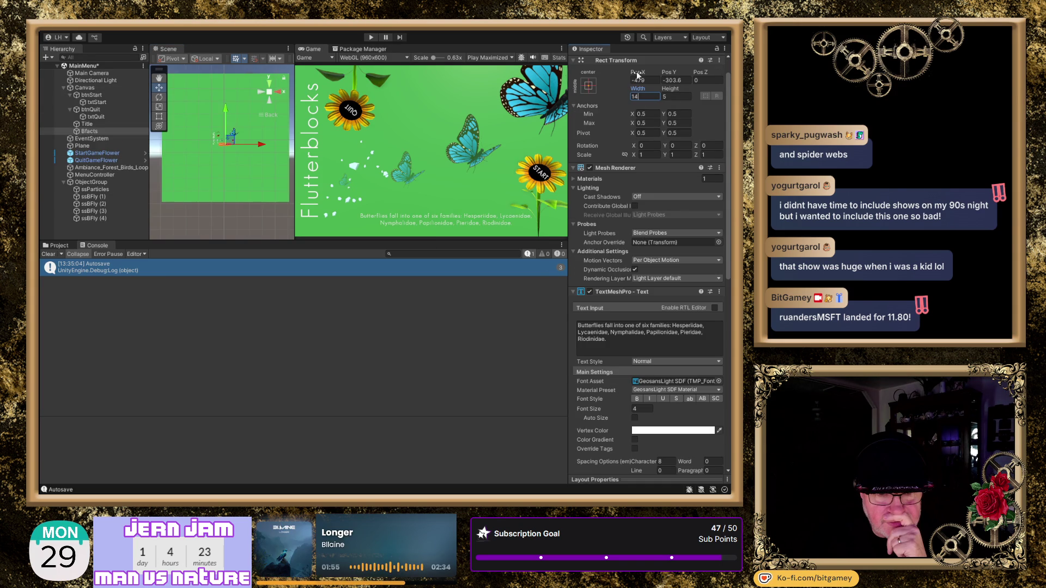
drag(638, 76, 636, 76)
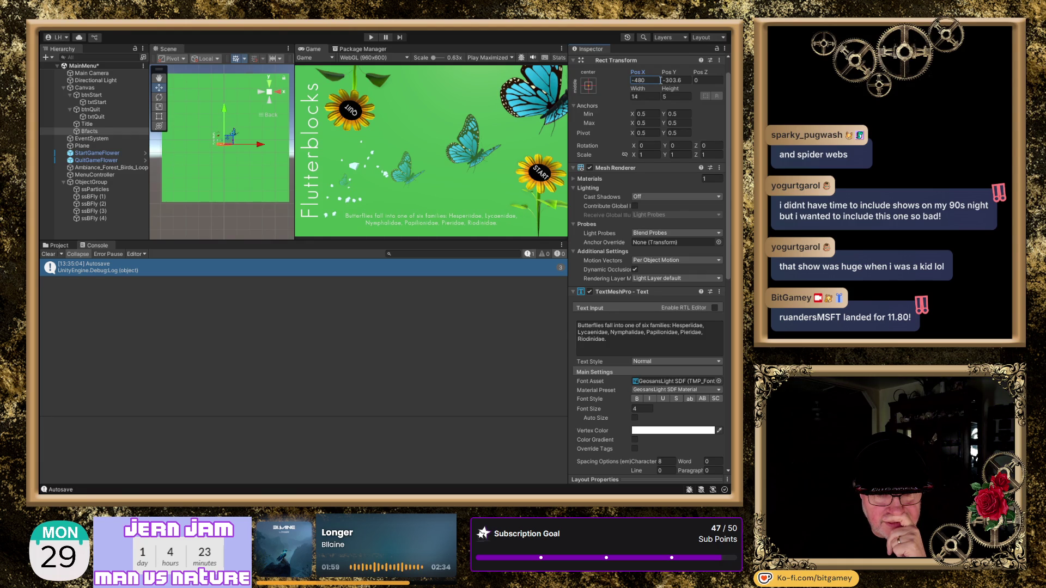
- Set the Bfacts caption's Pos Y to -304, leaving it at -480, -304
drag(668, 74, 668, 75)
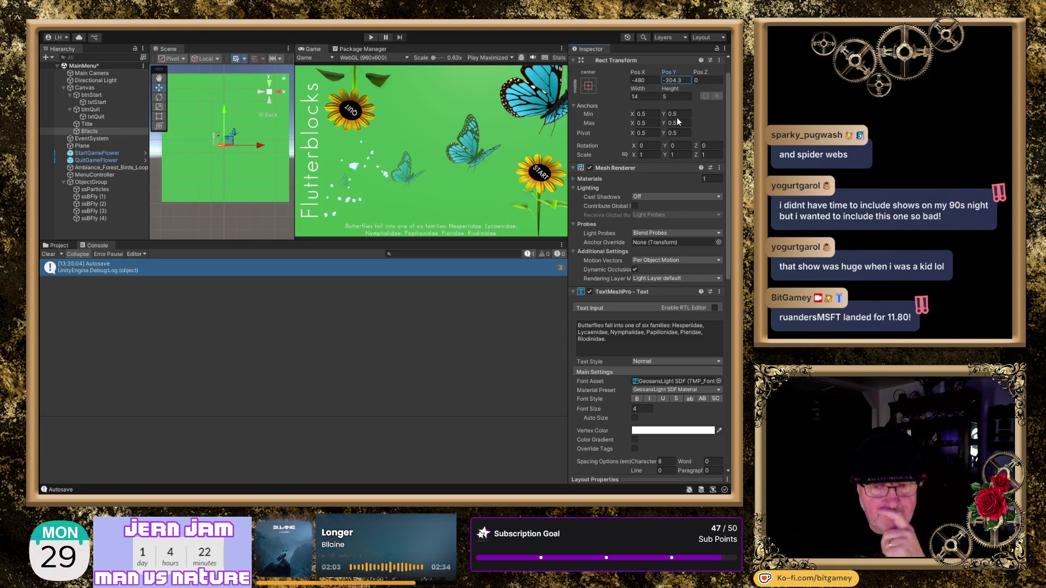
key(ctrl+z)
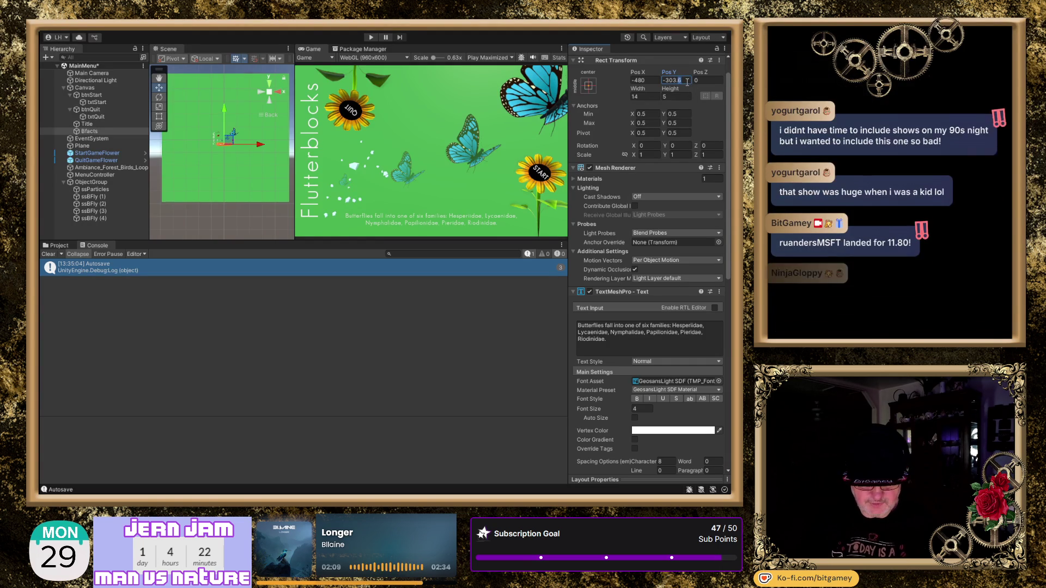
text(9)
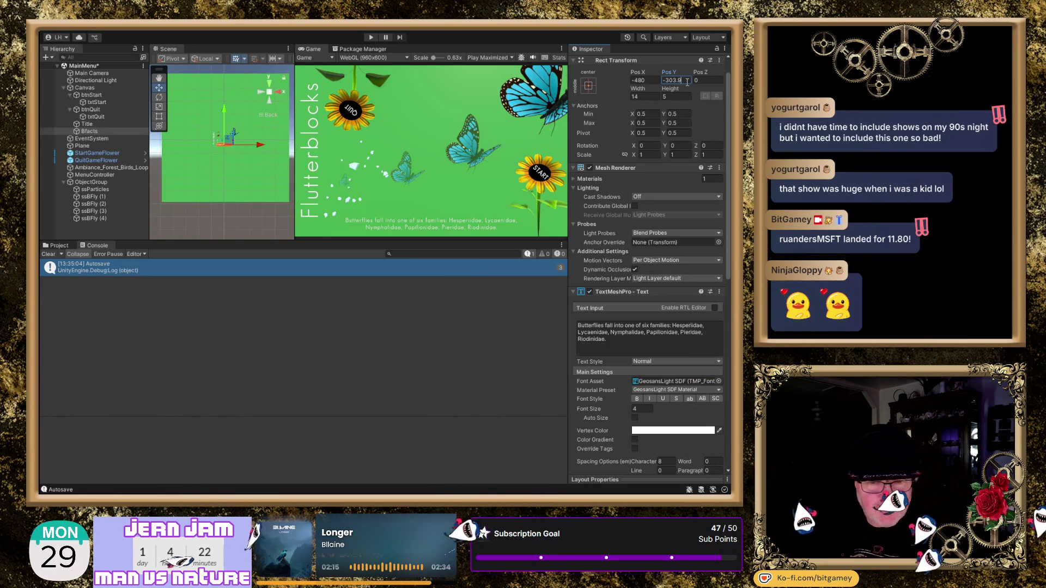
key(shift+Left)
key(shift+Left)
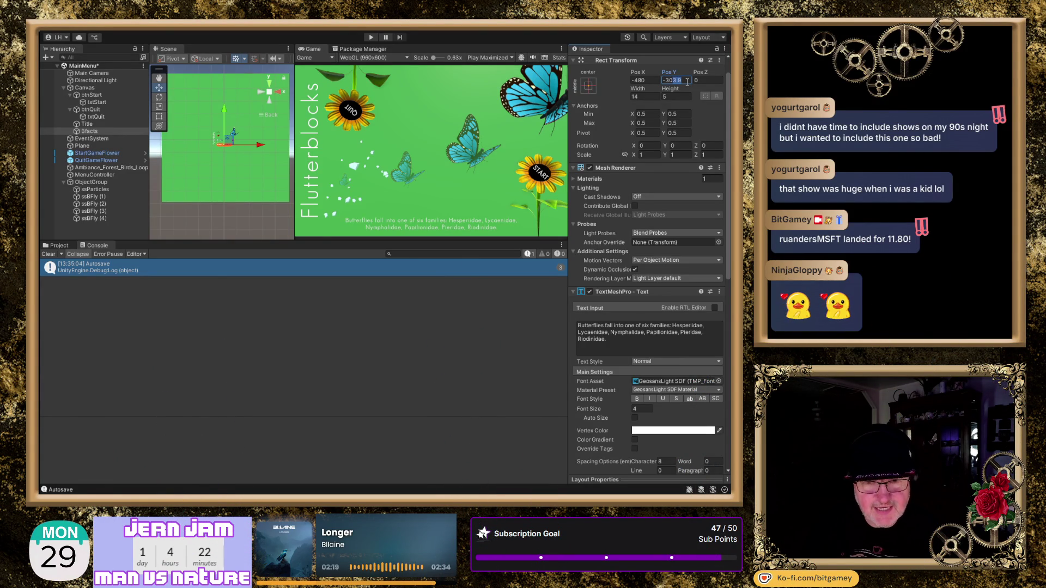
text(4)
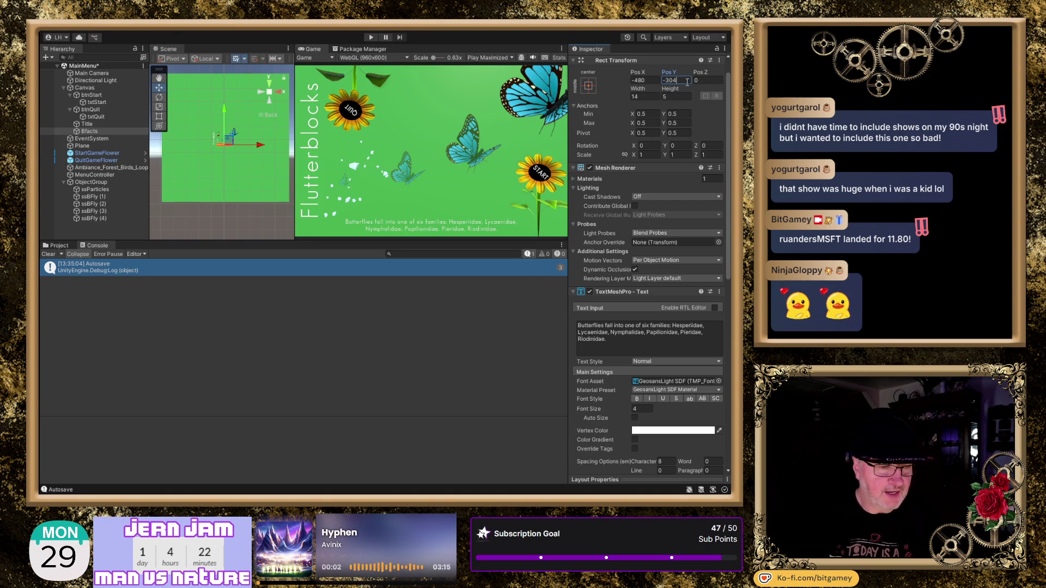
key(Return)
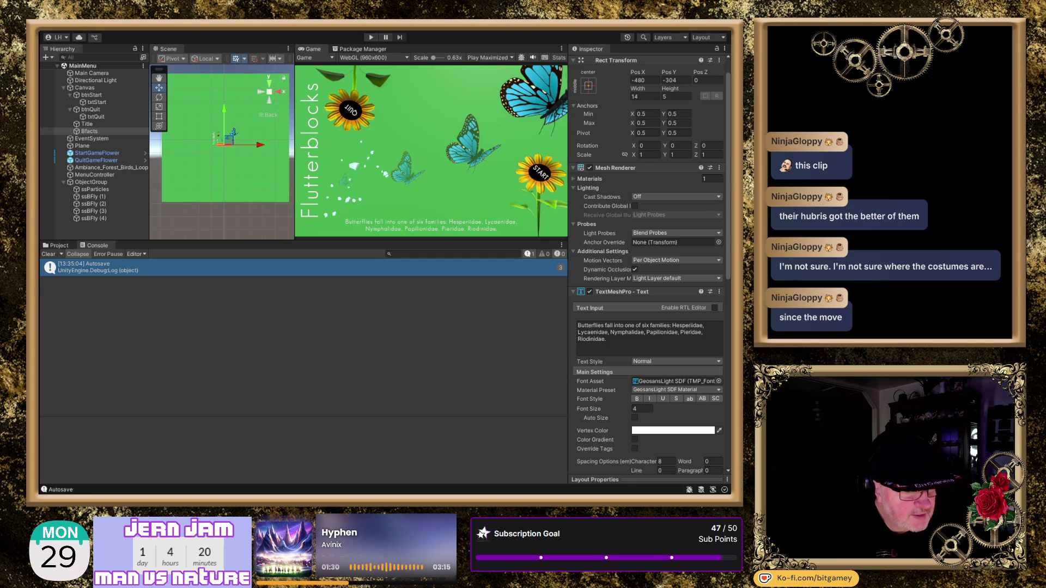
- Replace the MainMenu scene with a new empty Untitled scene using Ctrl+N
key(ctrl+n)
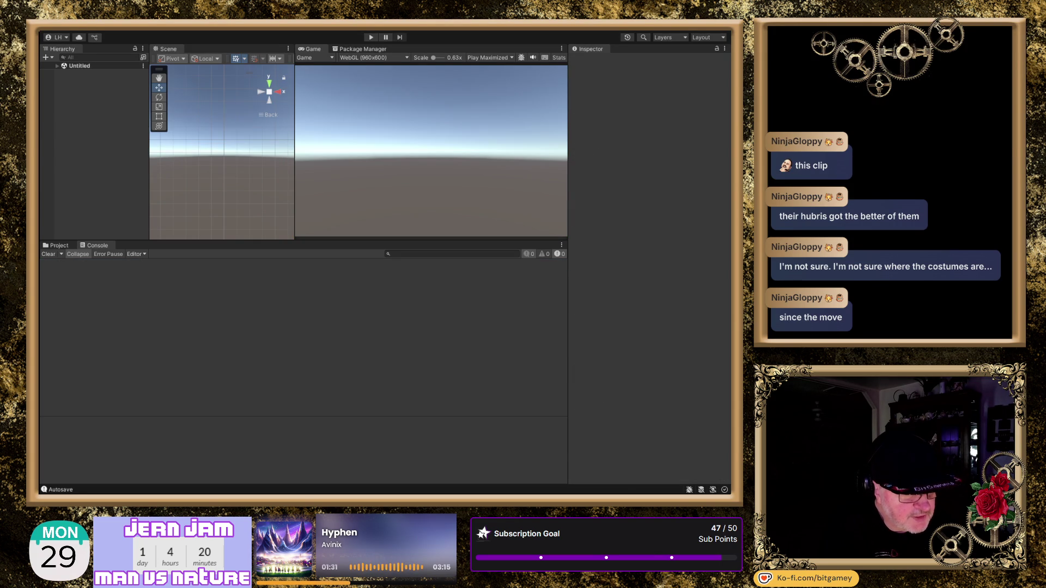
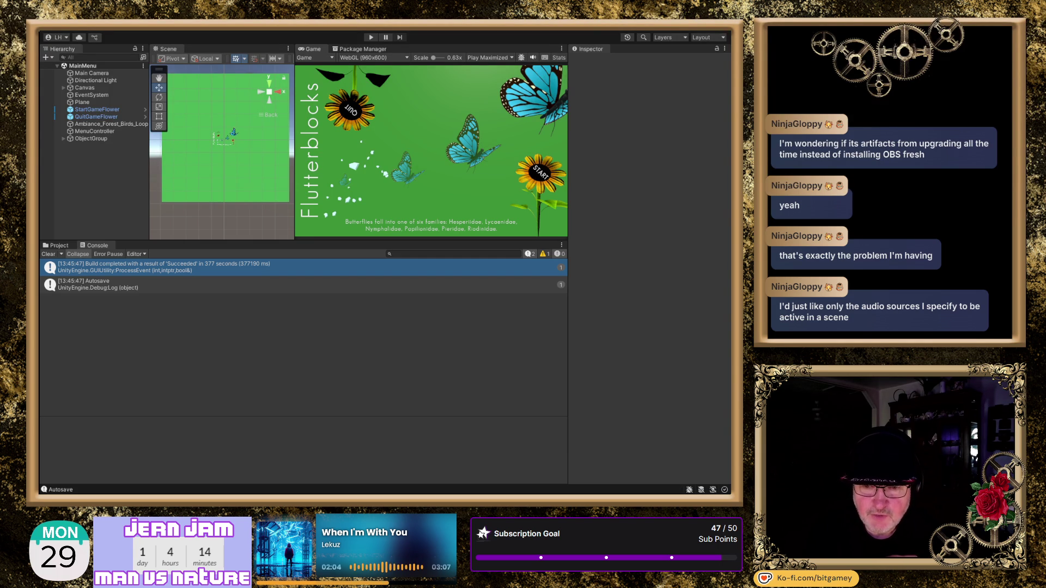
- Build and run the Flutterblocks WebGL game so it opens in the browser on localhost
key(alt+Tab)
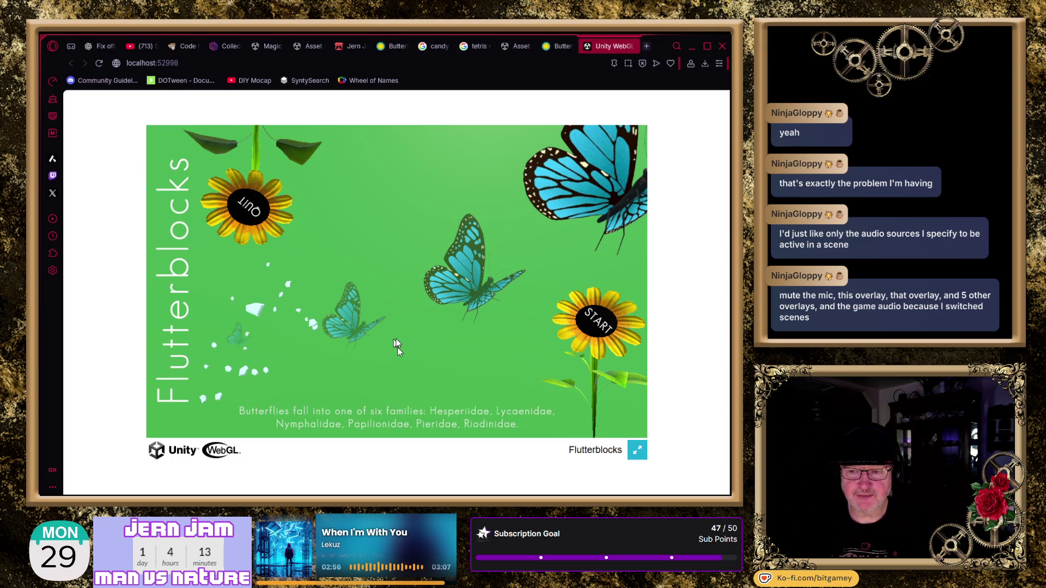
- Start a Flutterblocks game from the title menu and play to a score of 002200
click(599, 327)
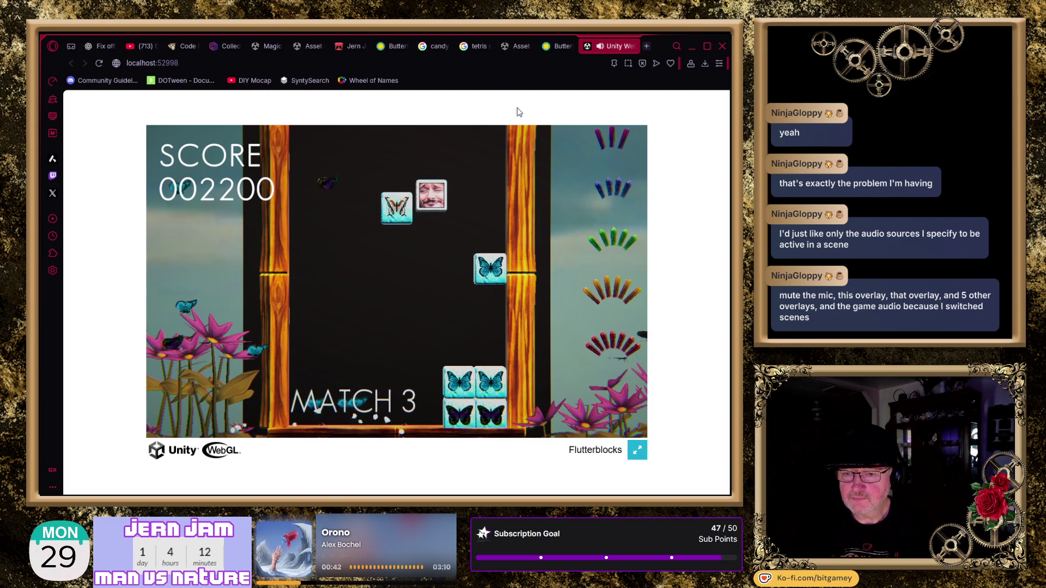
- Steer the falling face blocks left and right to line up match-3s
key(Left)
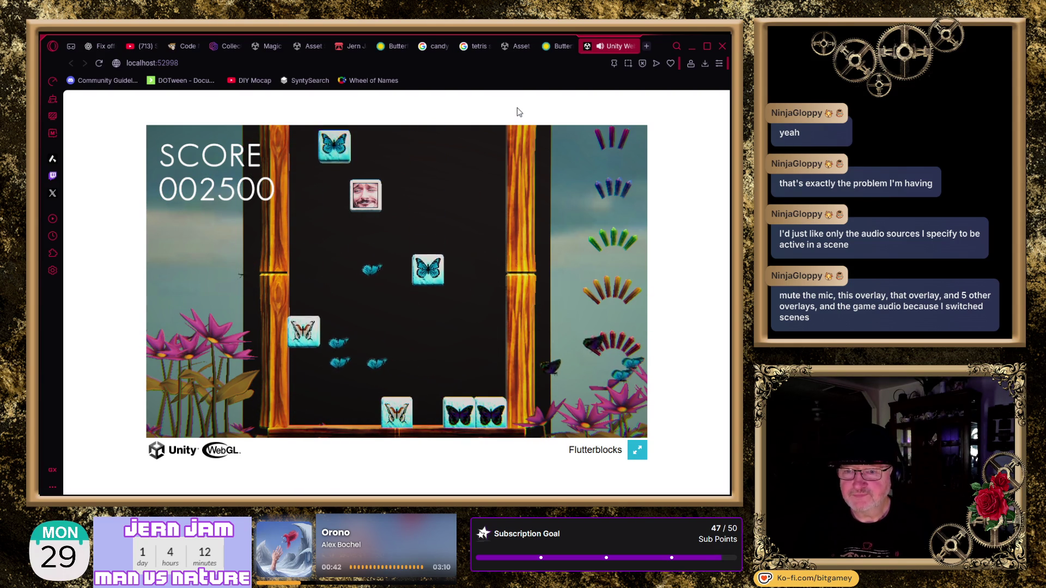
key(Left)
key(Right)
key(Right)
key(Right)
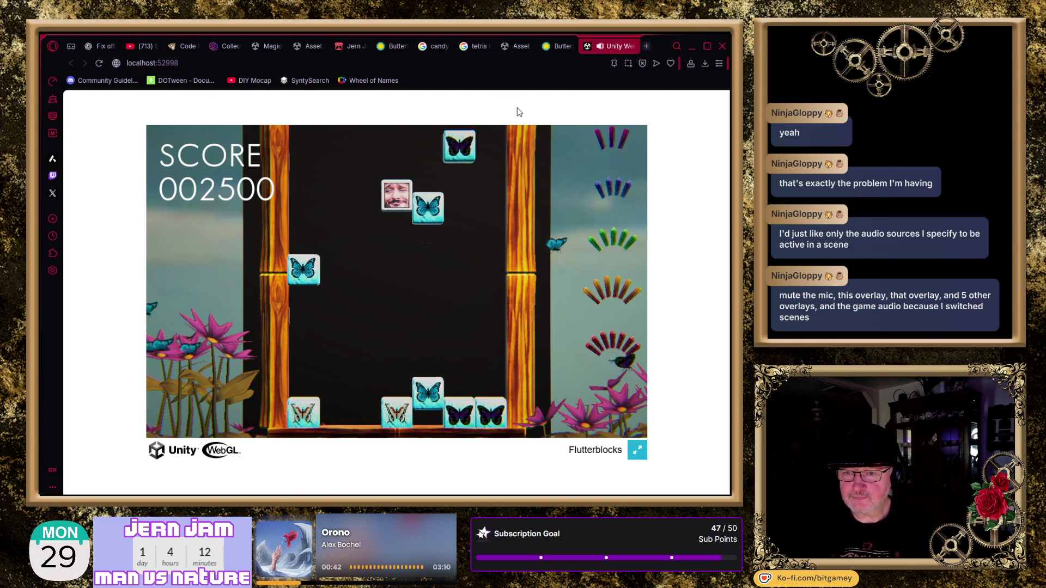
key(Left)
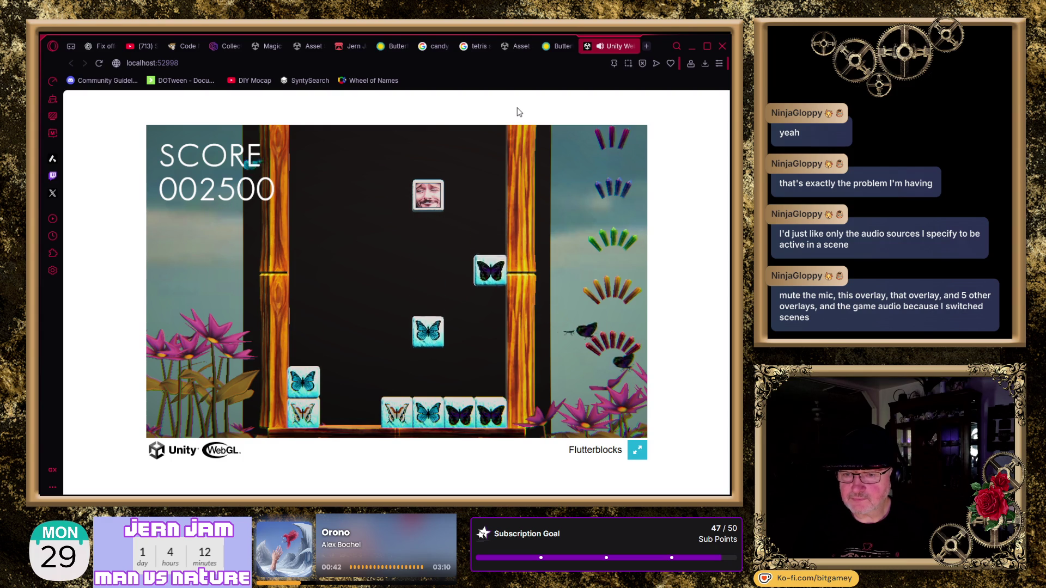
key(Left)
key(Left)
key(Right)
key(Left)
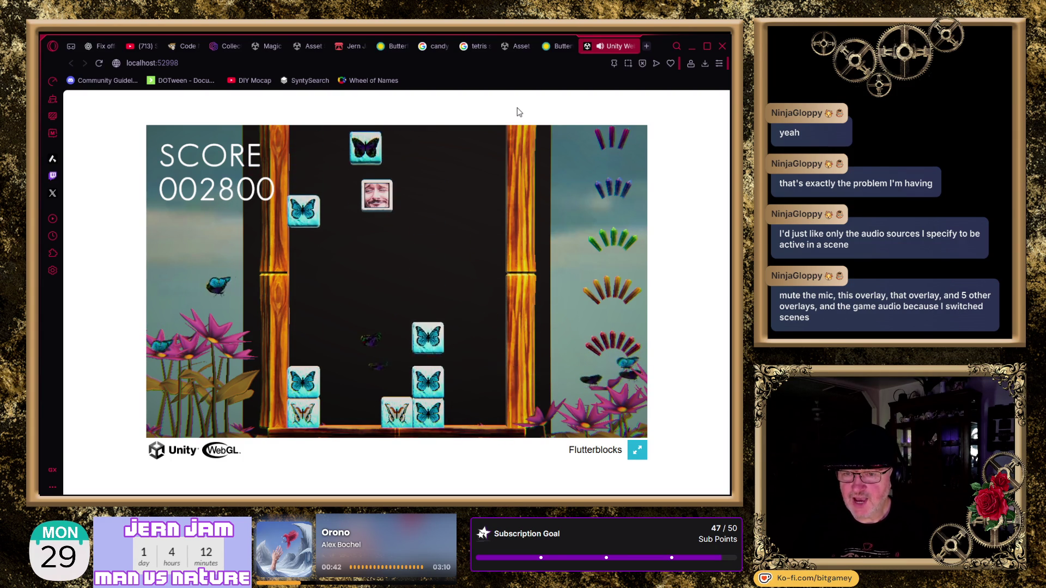
key(Right)
key(Left)
key(Left)
key(Left)
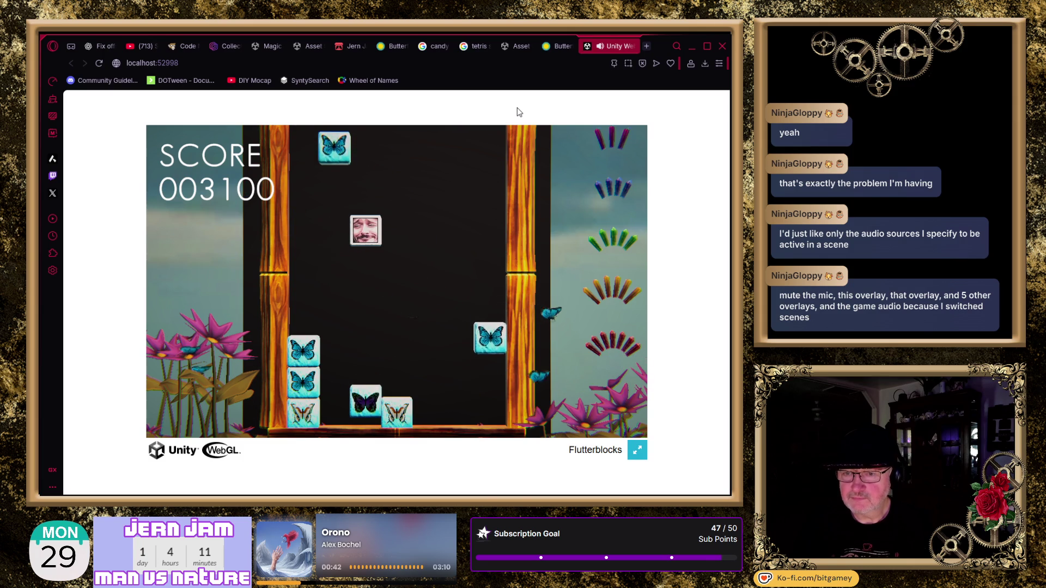
key(Right)
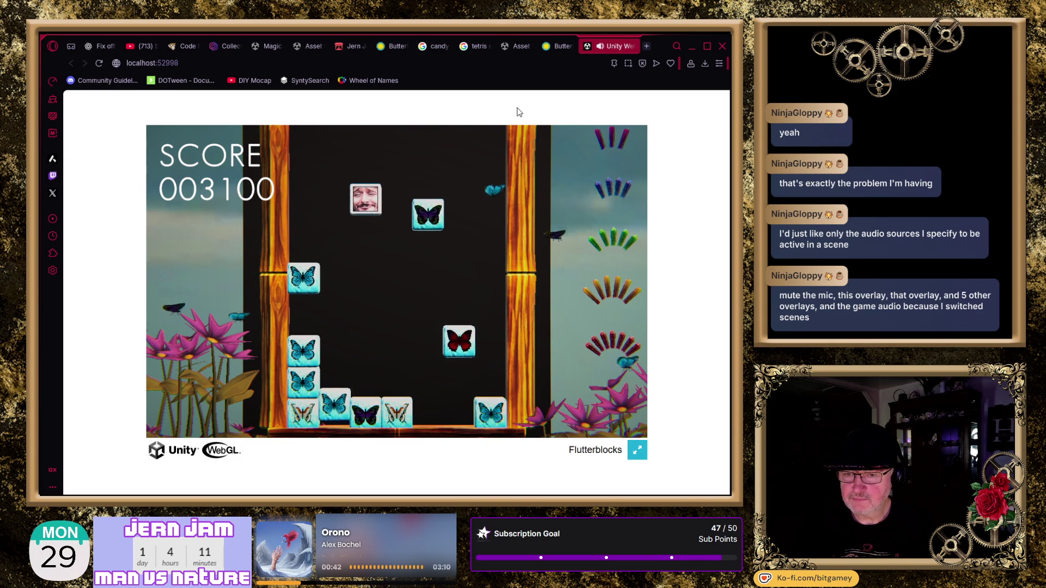
- Guide the red butterfly block and following face pairs into matches to raise the score further
key(Left)
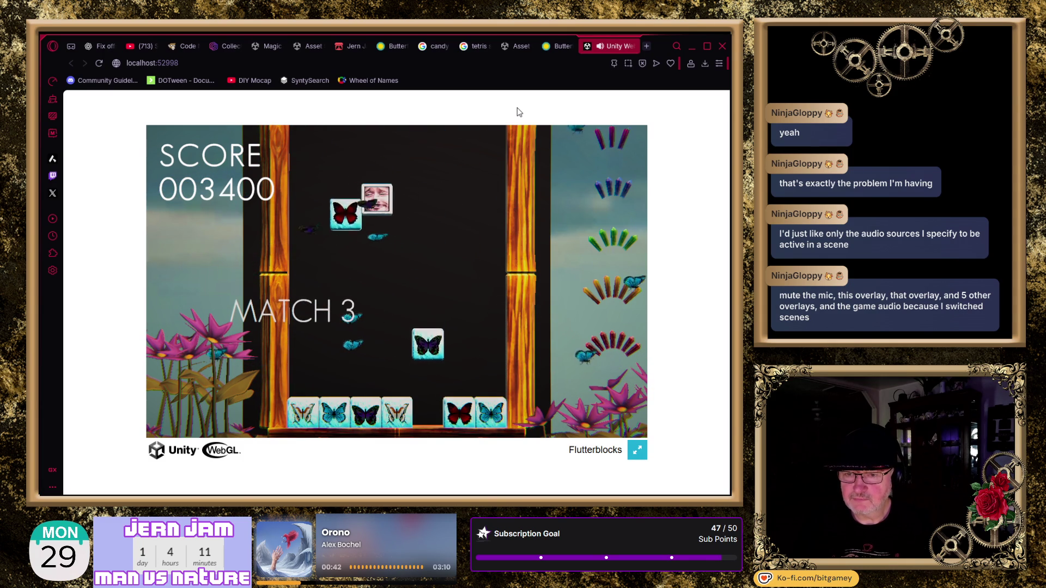
key(Left)
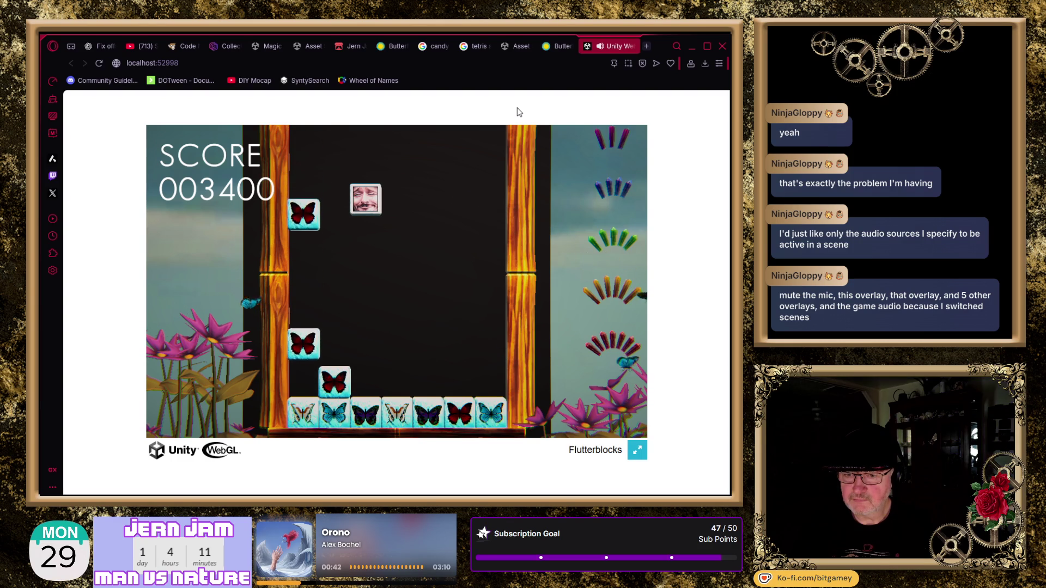
key(Left)
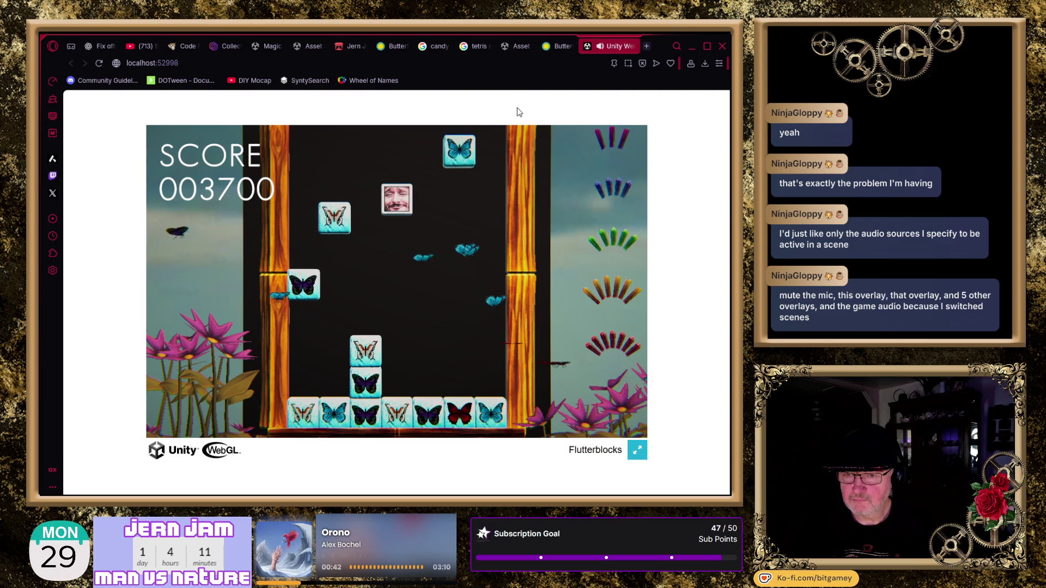
key(Right)
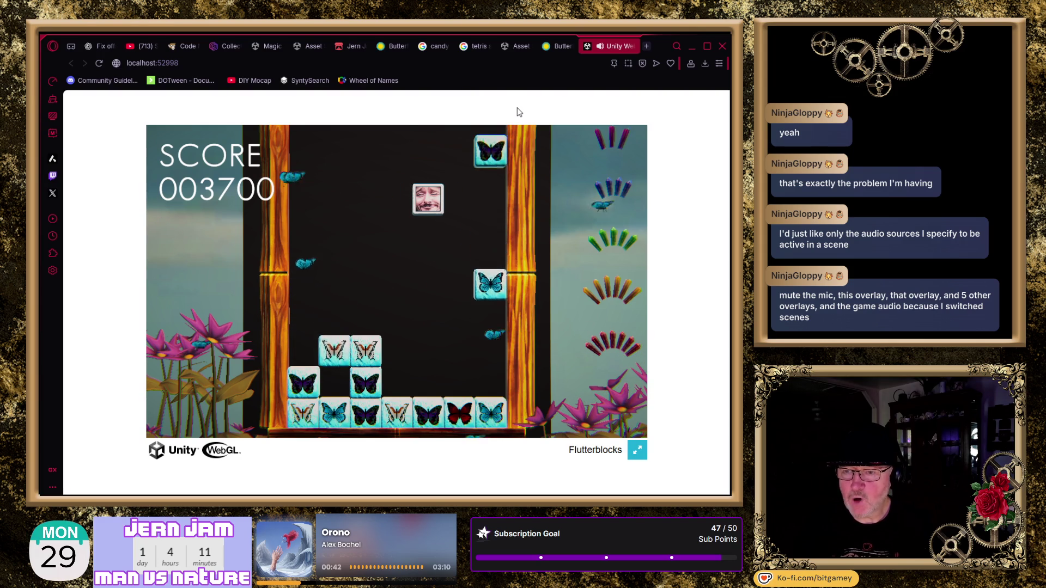
key(Left)
key(Left)
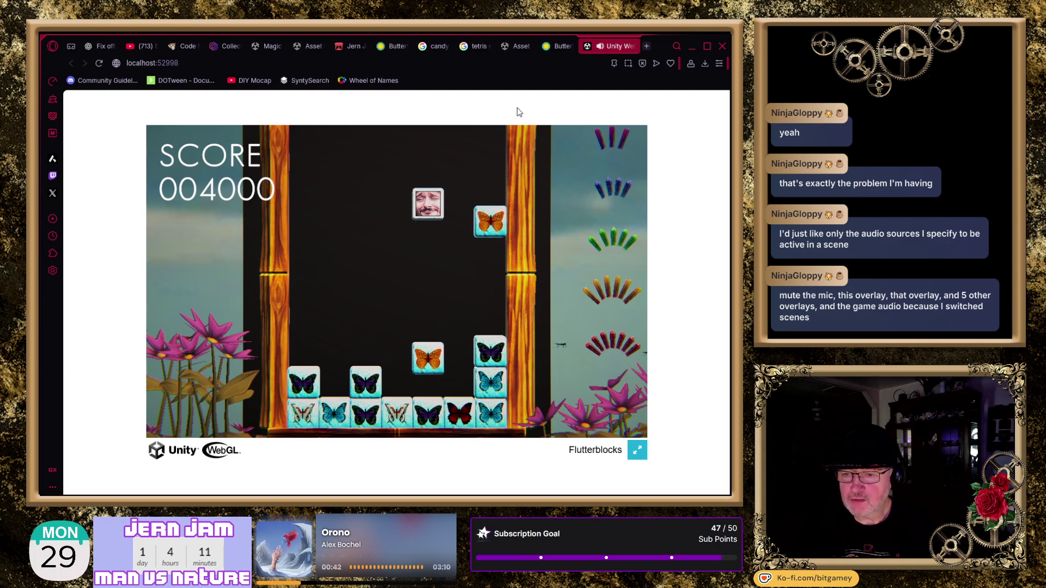
key(Left)
key(Right)
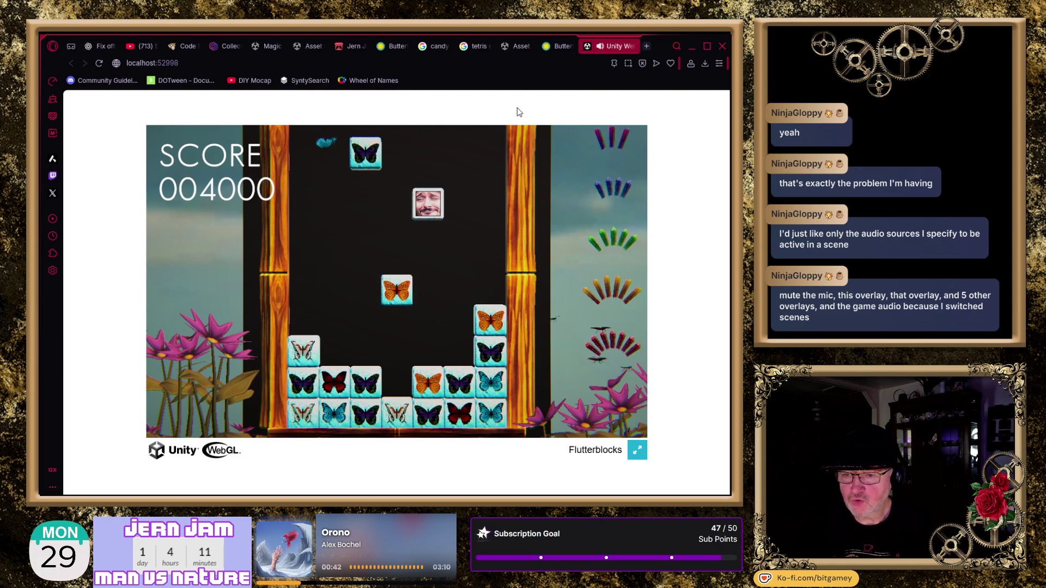
key(Left)
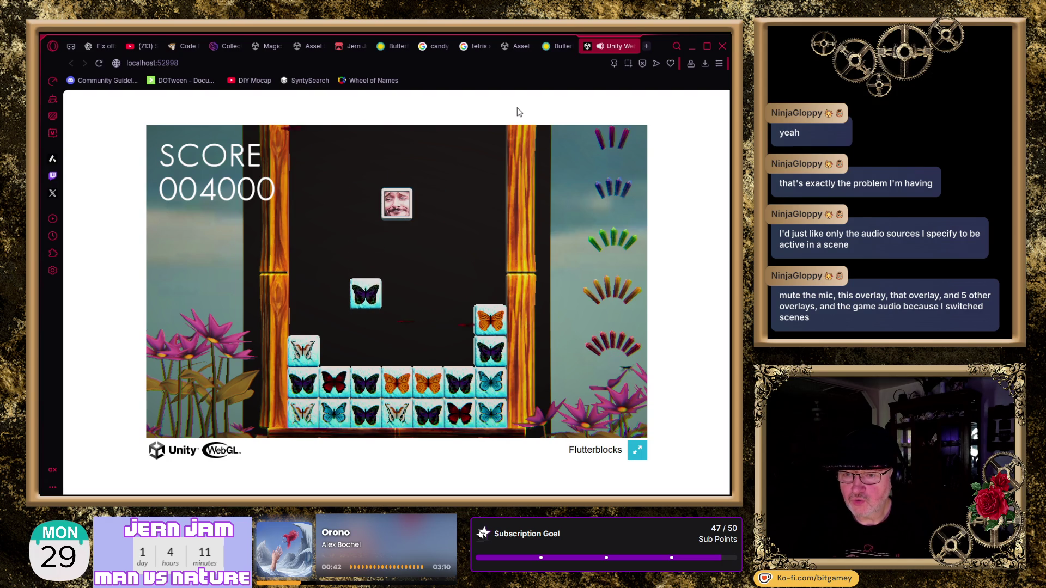
key(Left)
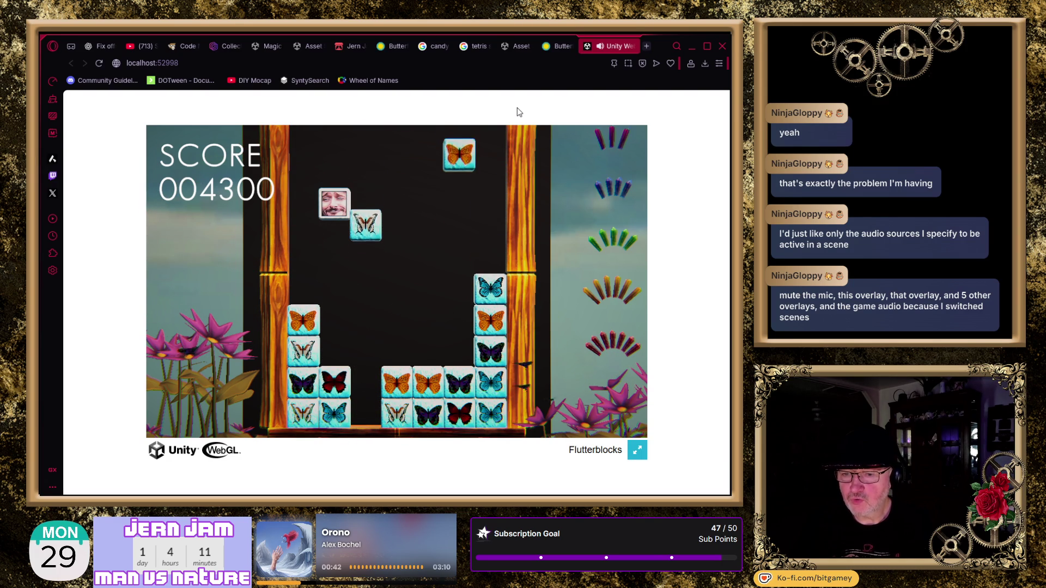
key(Right)
key(Right)
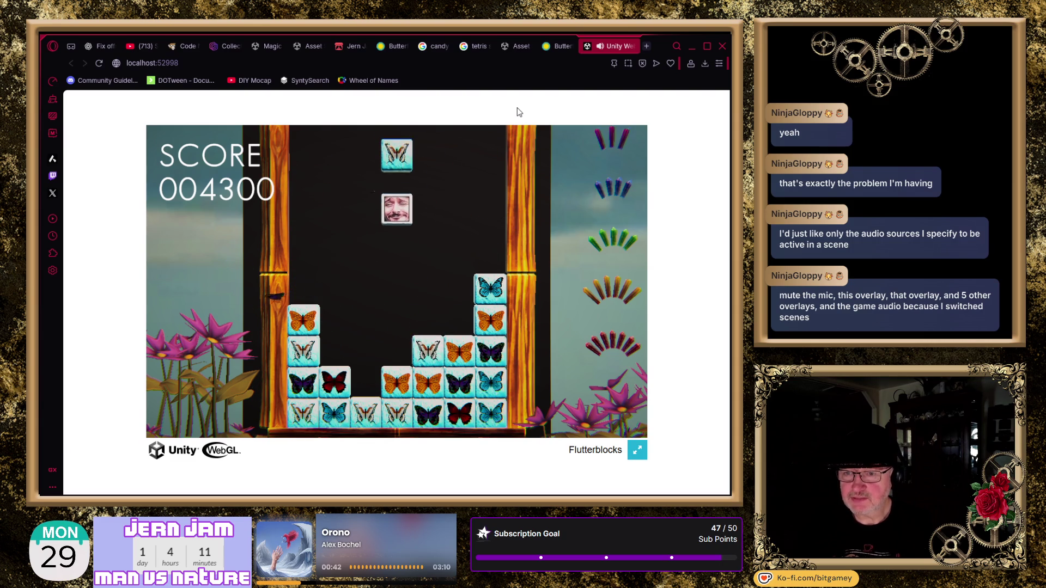
key(Left)
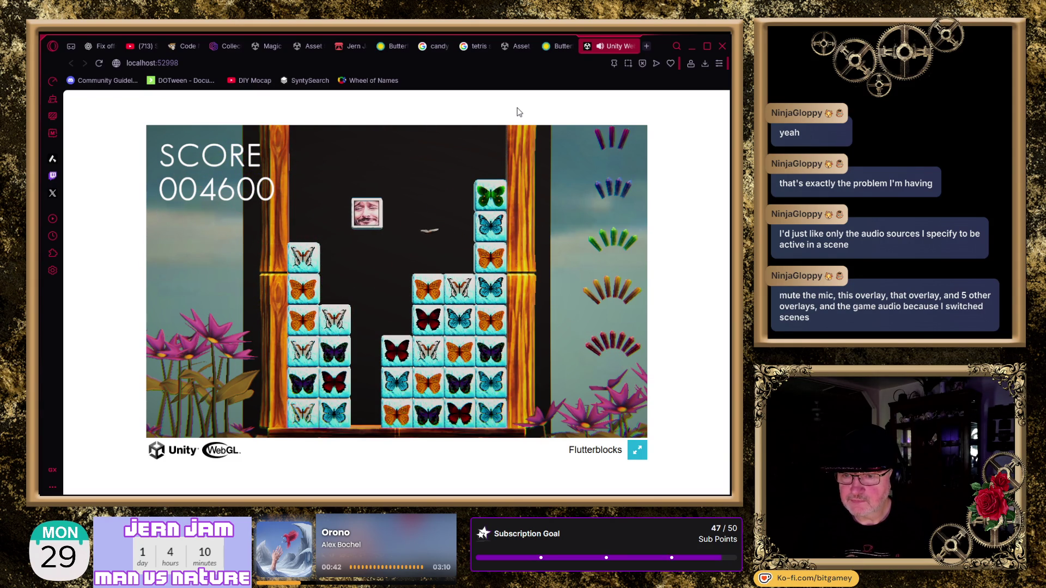
key(Left)
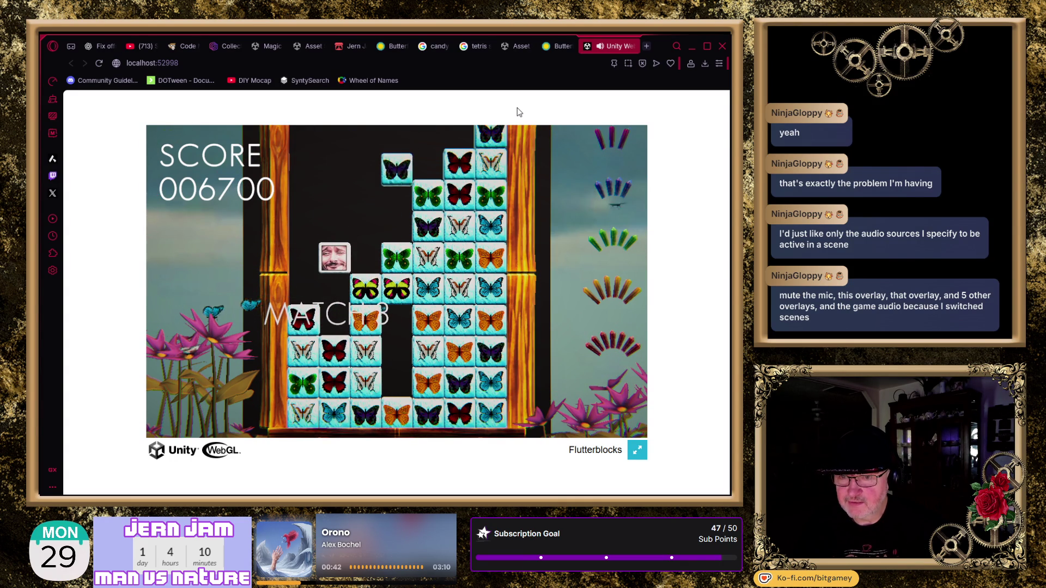
- Keep placing face blocks until the well fills nearly to the top at score 006700
key(Left)
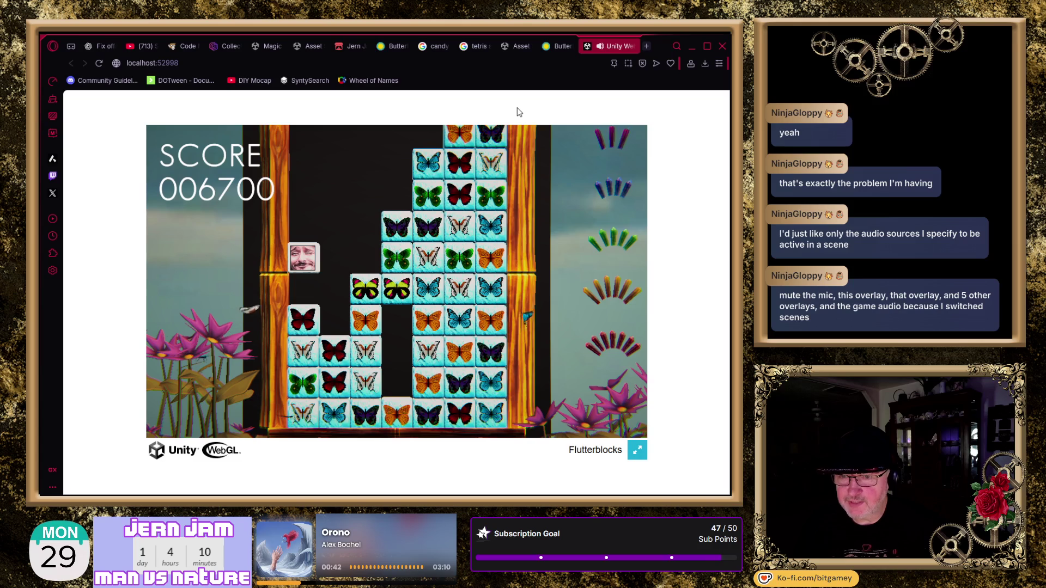
key(Right)
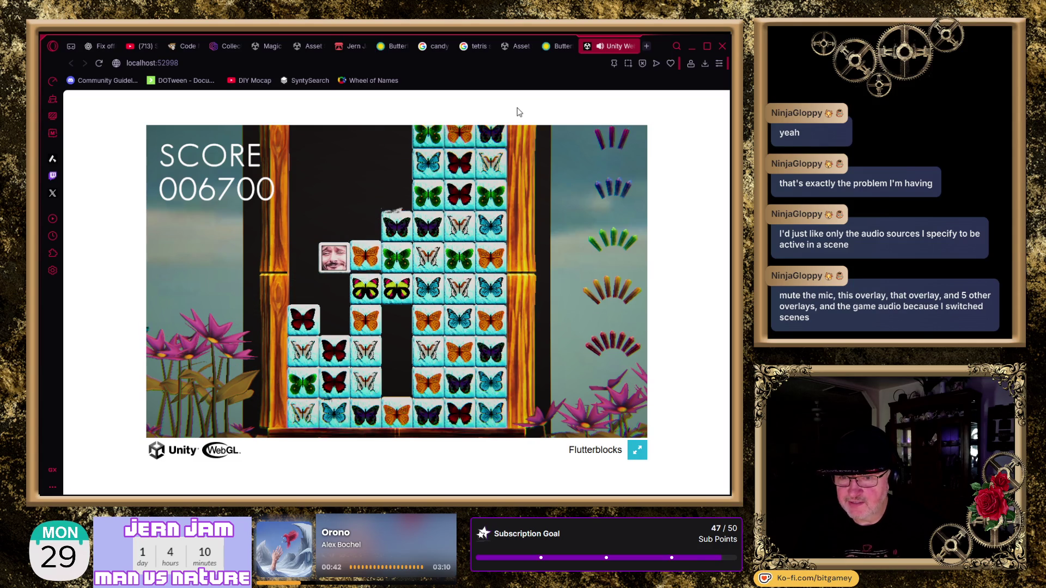
key(Left)
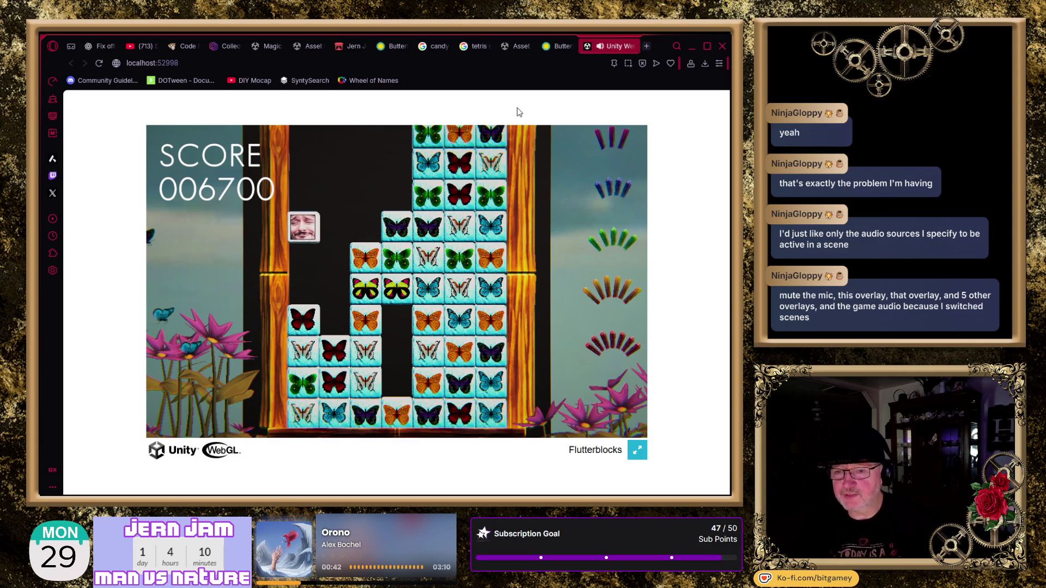
key(Right)
key(Left)
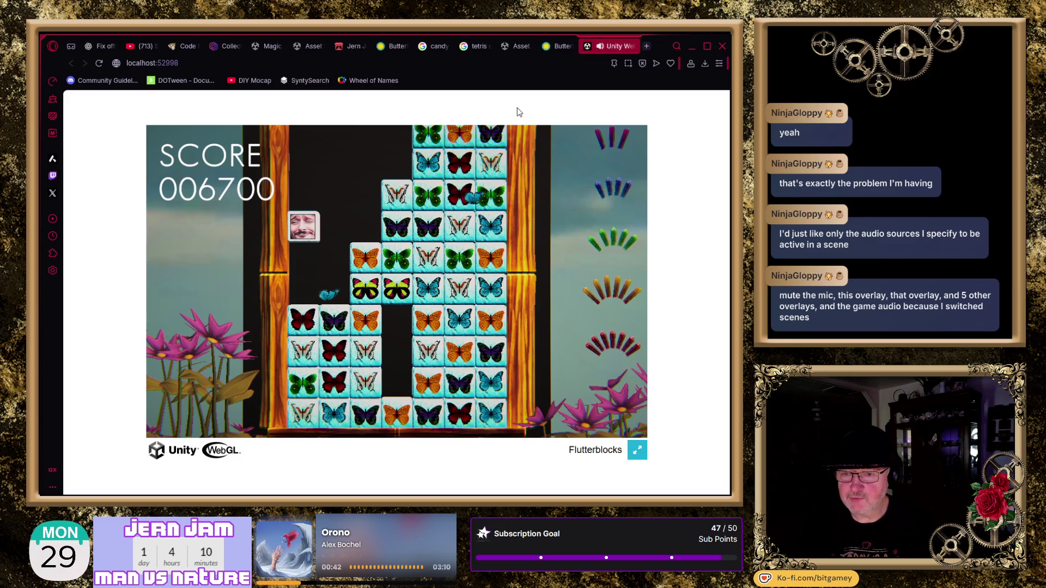
key(Right)
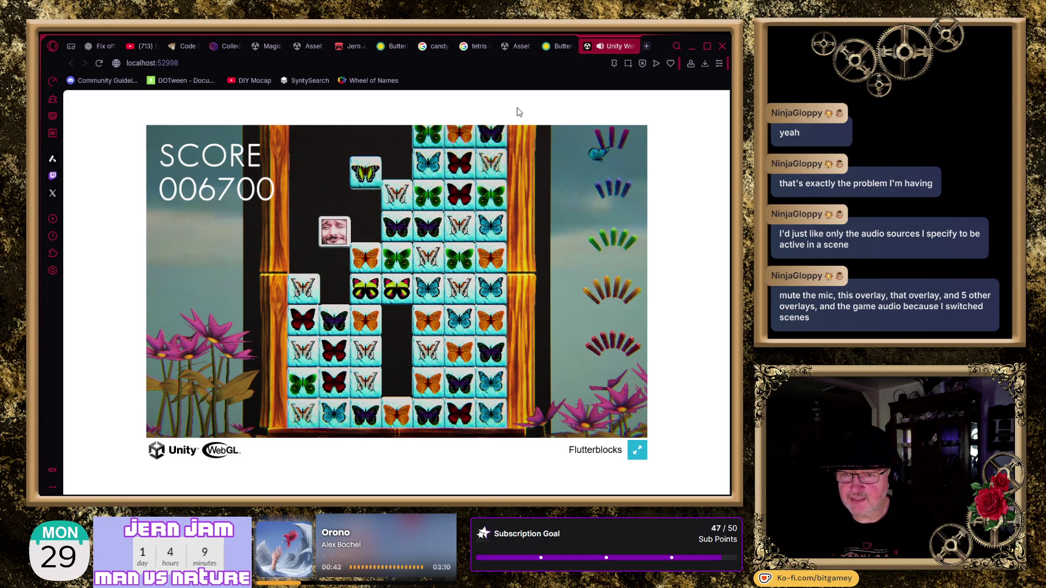
key(Left)
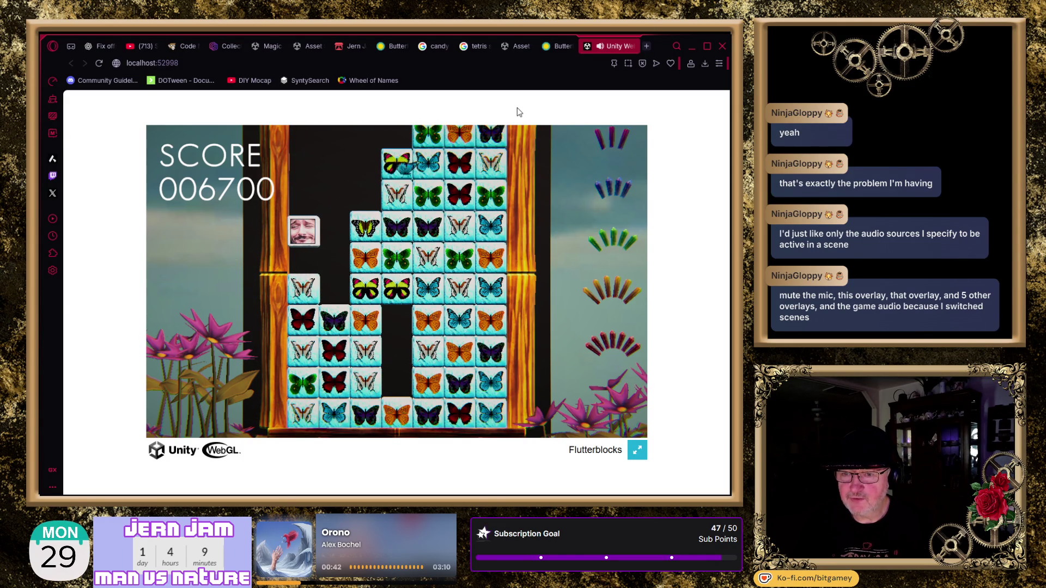
key(Right)
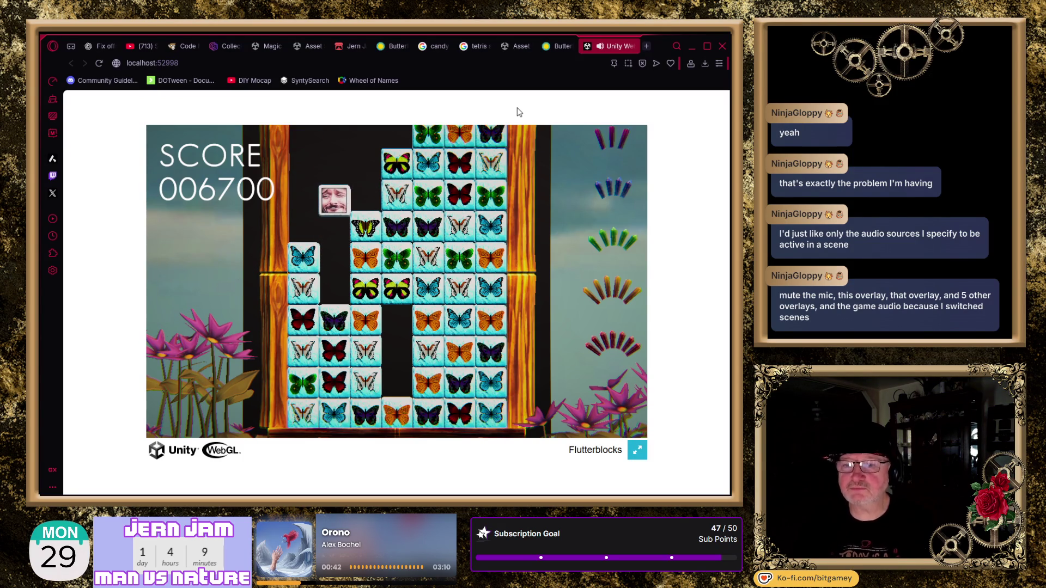
key(Left)
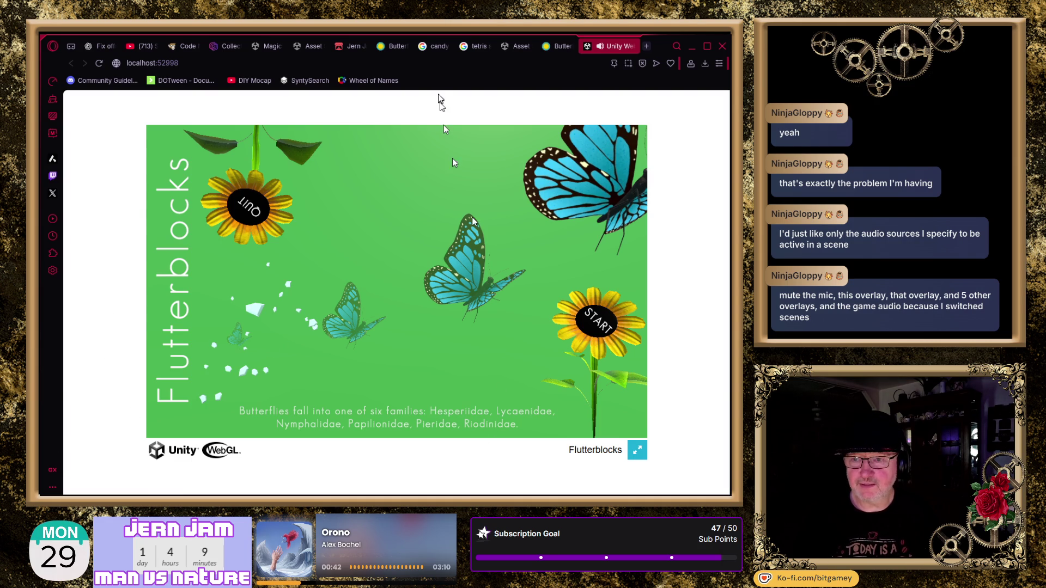
- Close the game's browser tab and return to the Unity Editor's MainMenu scene
click(631, 46)
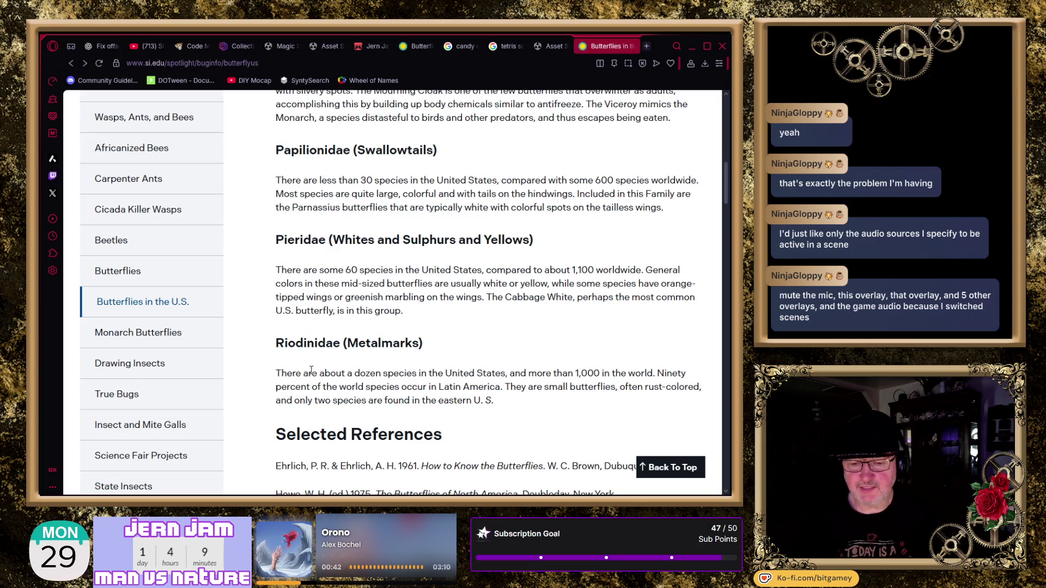
key(alt+Tab)
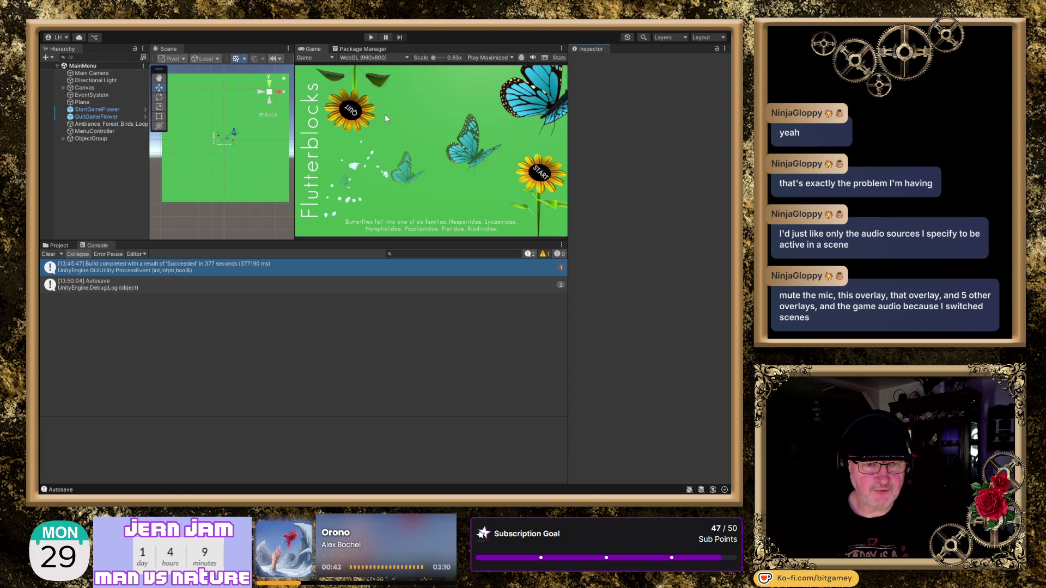
- Deactivate QuitGameFlower, check Canvas > btnQuit, and save the MainMenu scene
click(102, 118)
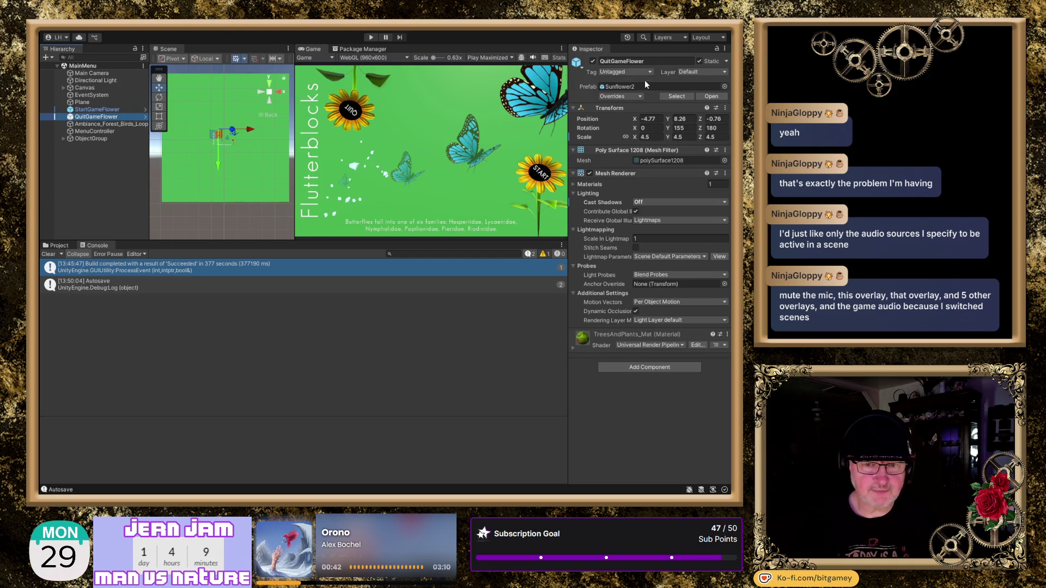
click(593, 61)
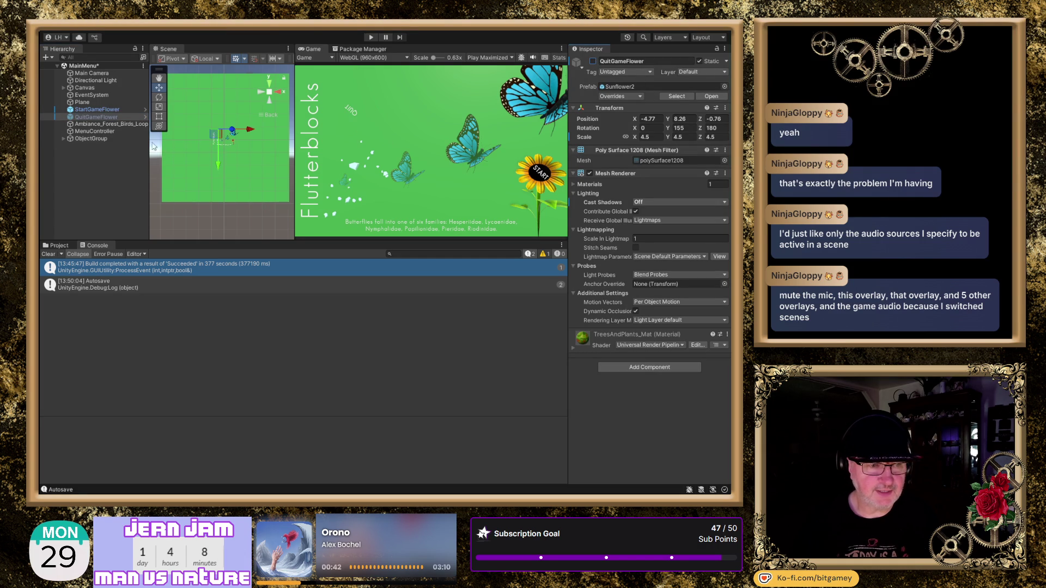
click(64, 88)
click(98, 103)
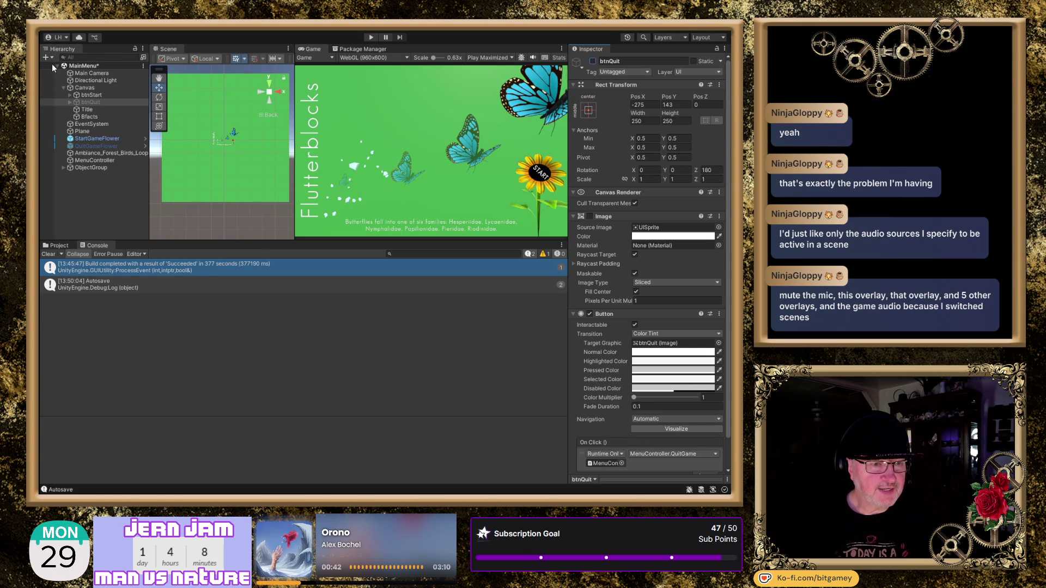
key(ctrl+s)
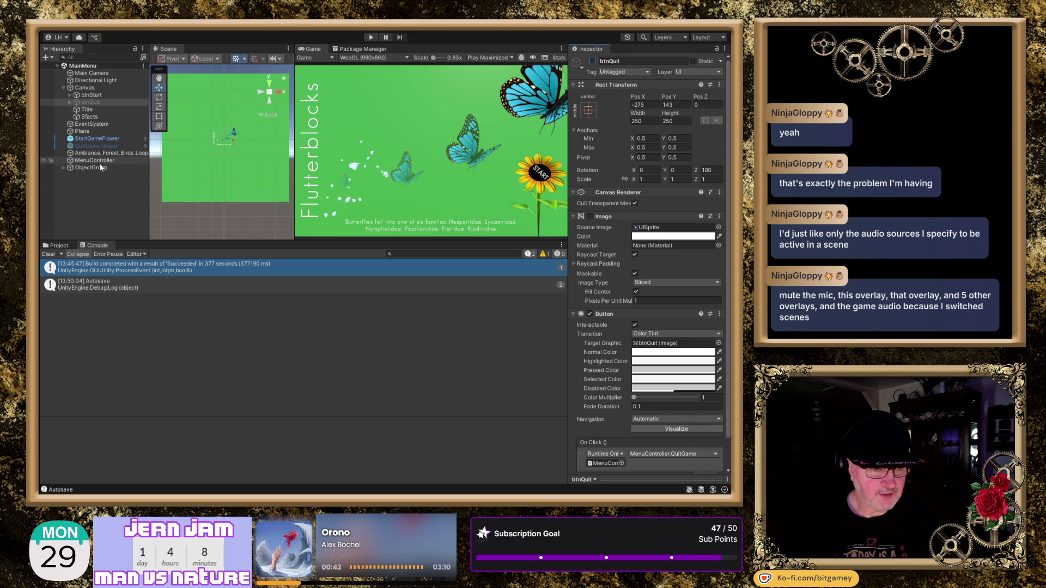
click(56, 246)
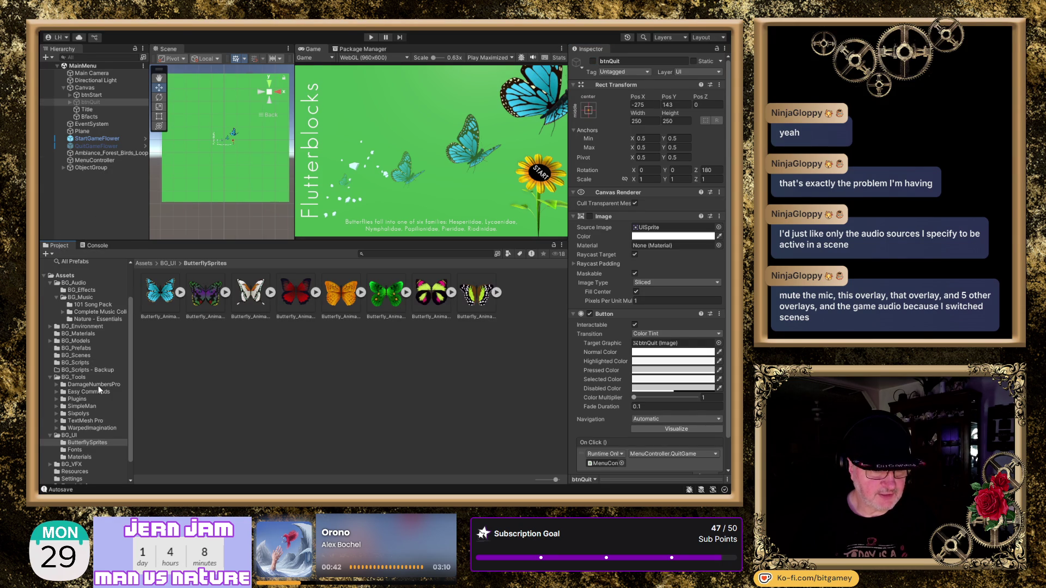
- Open the Playspace scene from Assets > BG_Scenes and enlarge the Scene and Game views
click(76, 362)
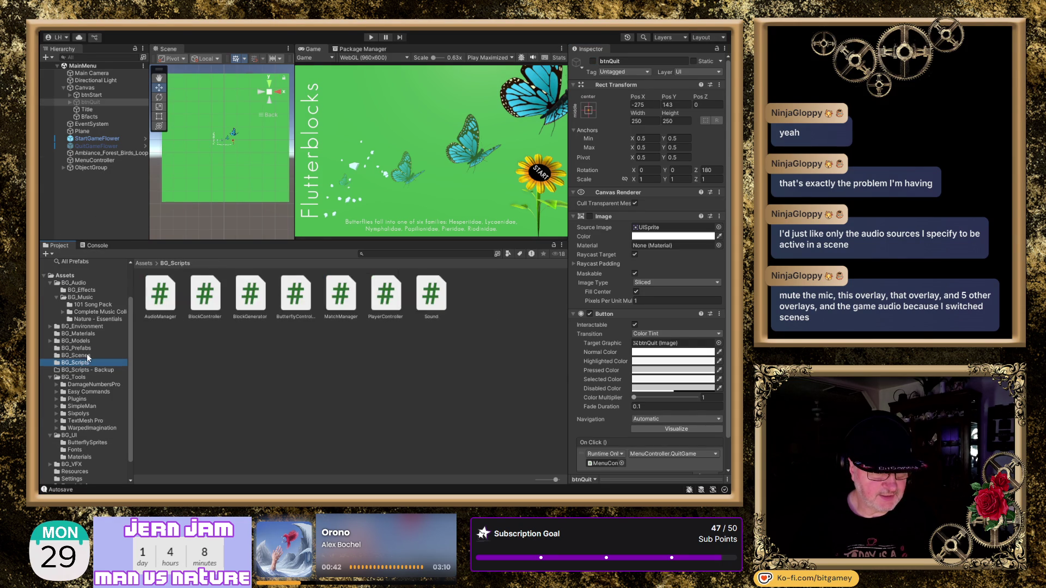
click(77, 355)
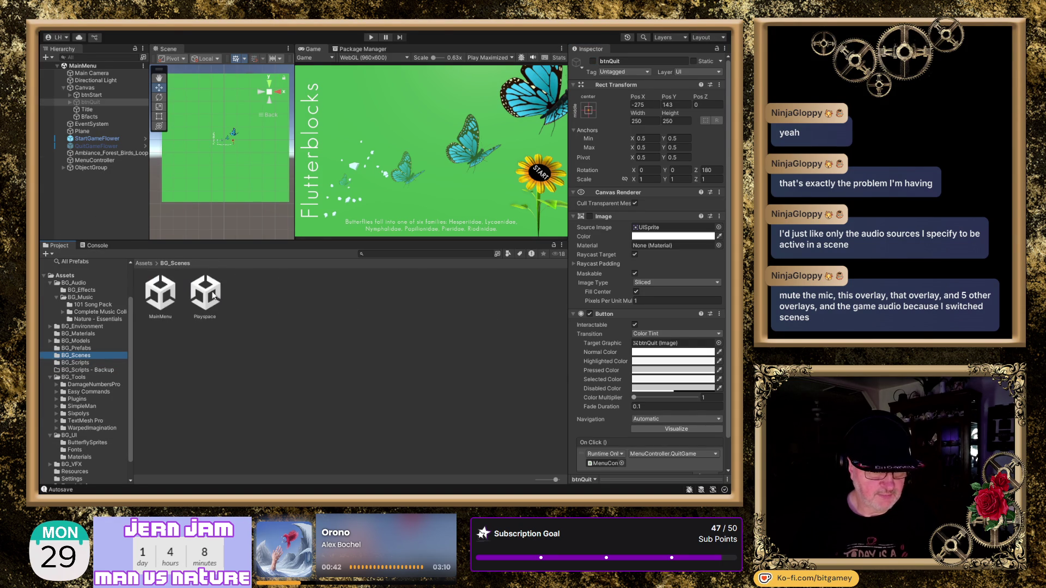
double_click(211, 295)
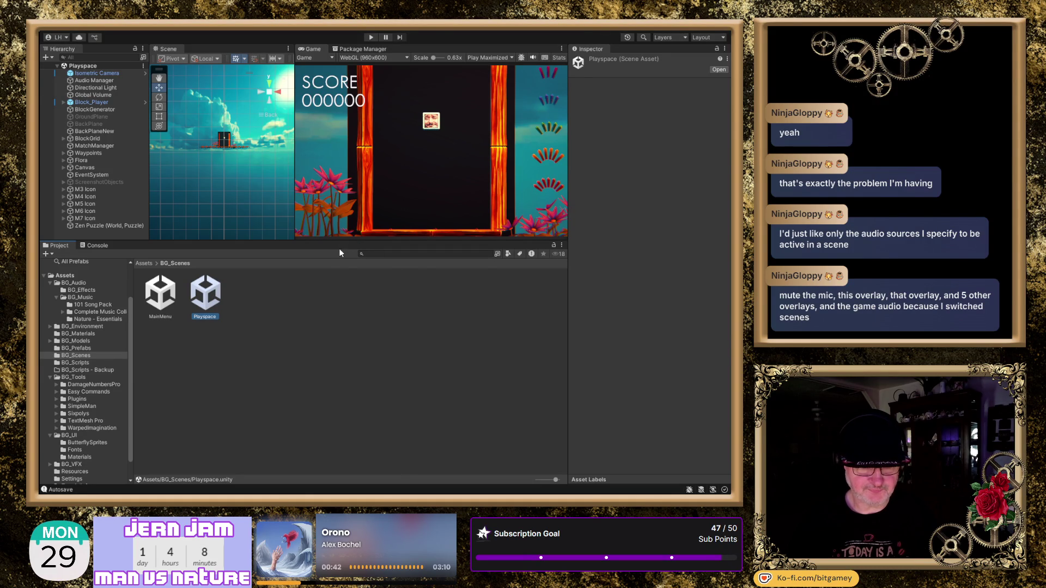
drag(329, 242, 330, 278)
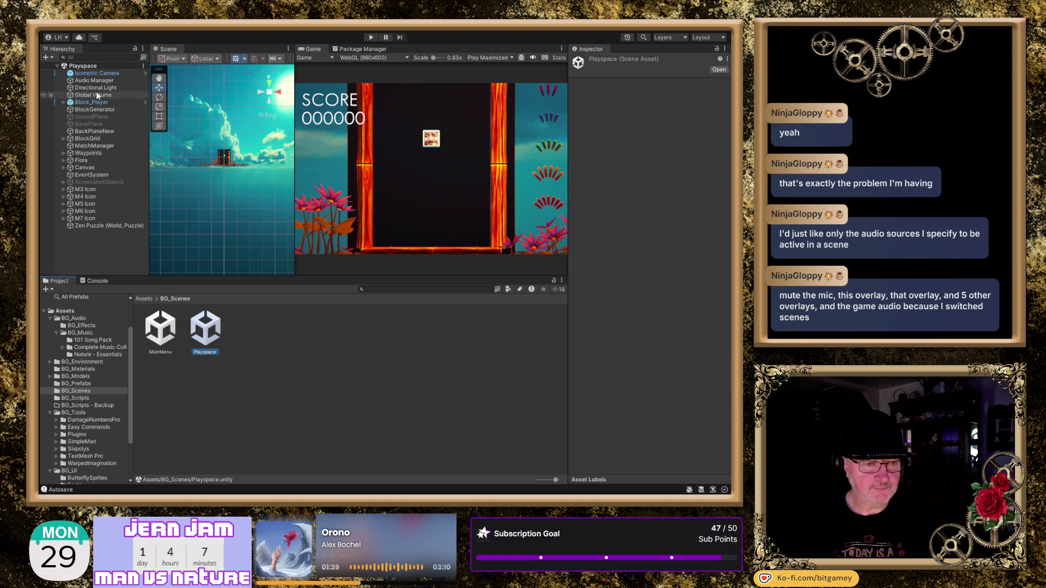
- Expand Waypoints into LeftSet and RightSet, select the six waypoints, and toggle their Mesh Renderer
double_click(90, 153)
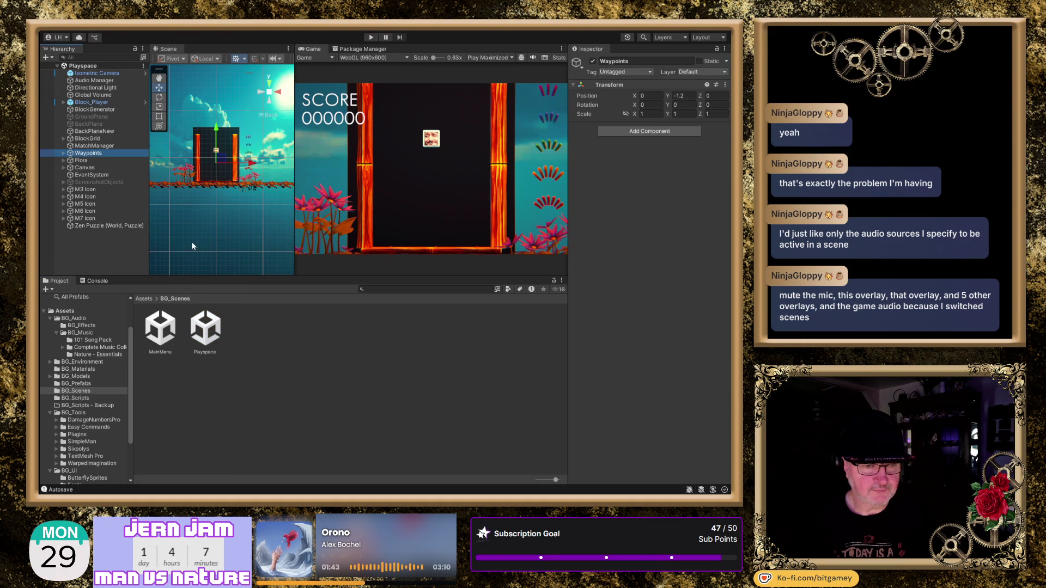
click(63, 153)
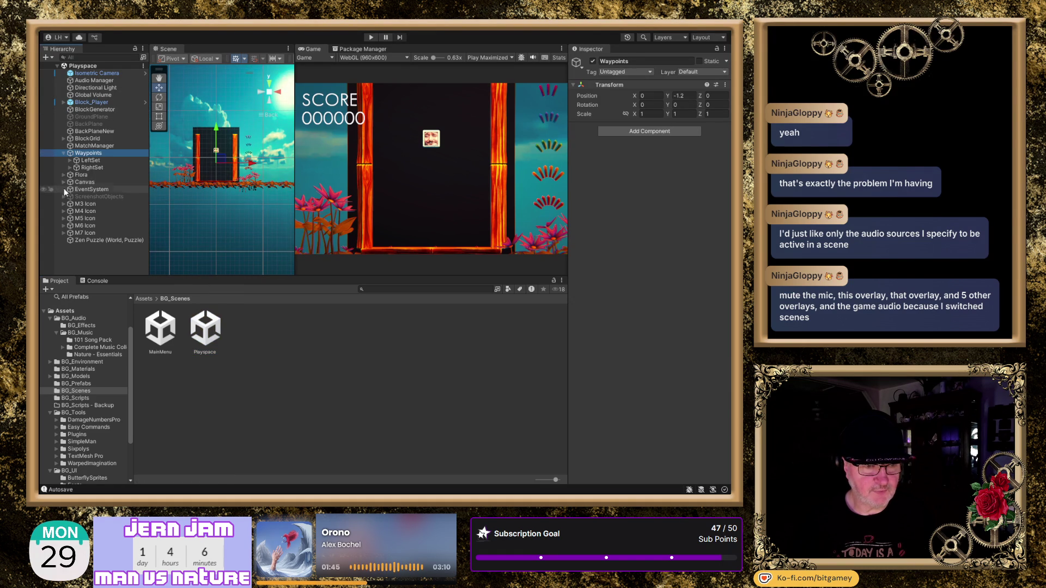
click(70, 167)
click(70, 160)
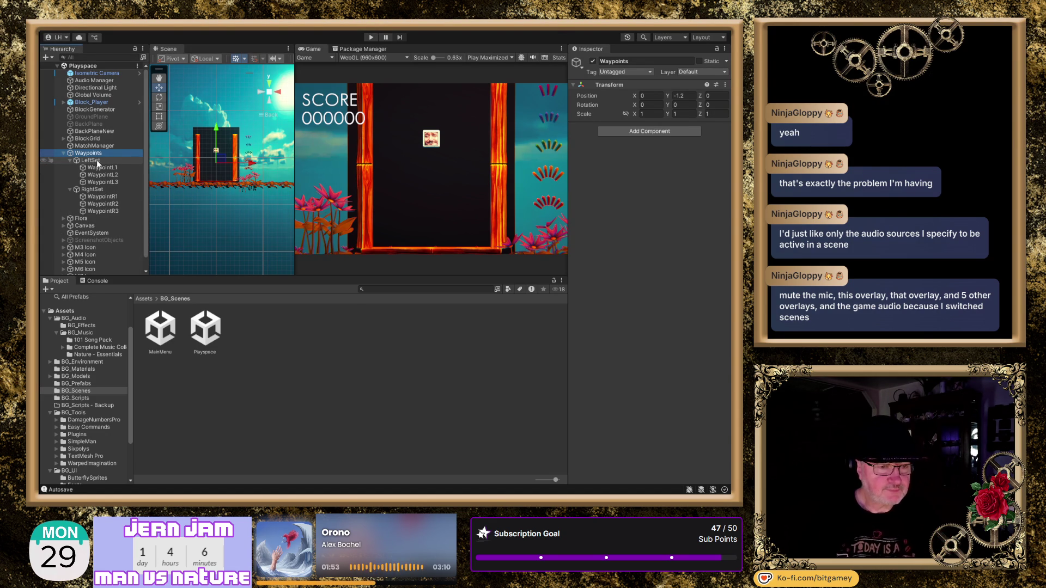
click(114, 169)
shift+click(106, 212)
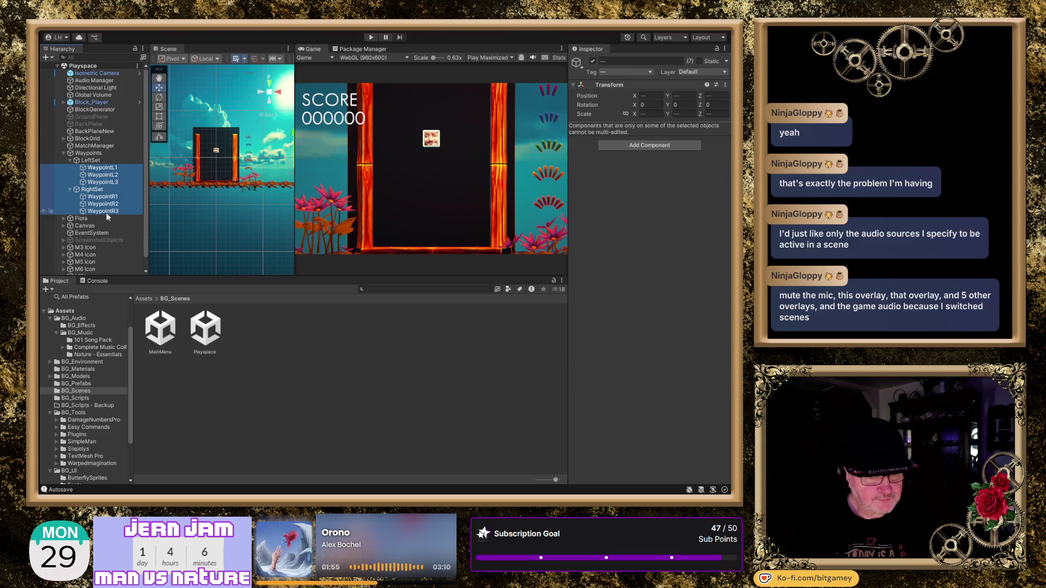
ctrl+click(102, 190)
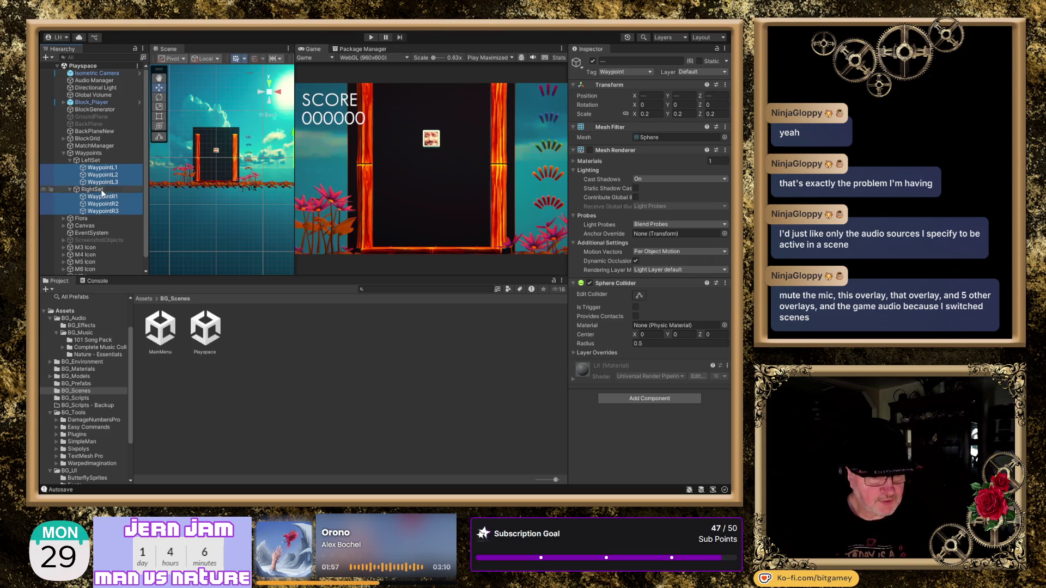
click(589, 151)
click(590, 150)
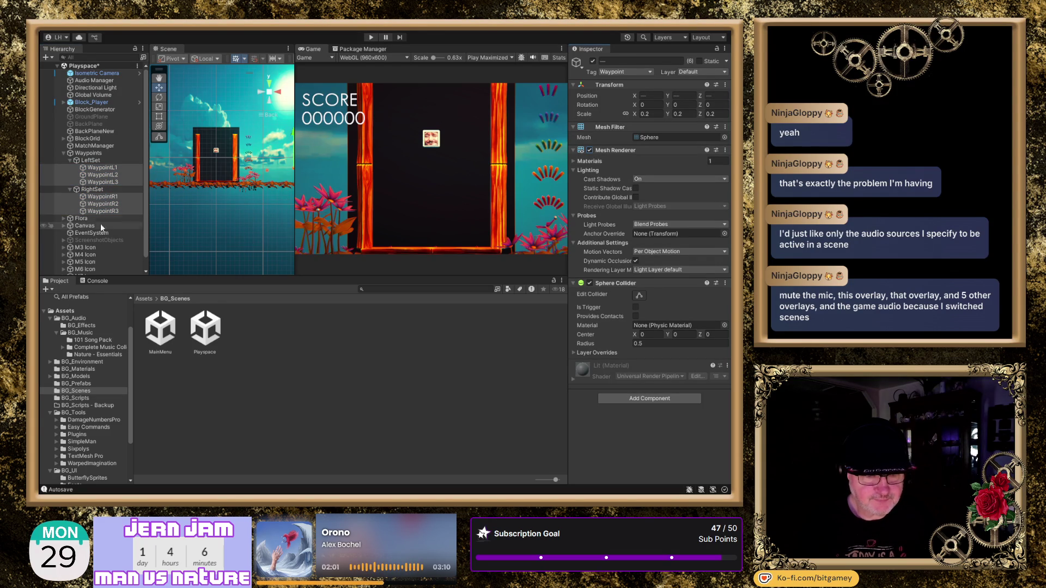
- Zoom and pan the Scene view close to the left waypoint sphere and select WaypointL1
scroll(154, 168, up, 5)
mouse_move(196, 224)
mouse_down()
mouse_move(271, 223)
mouse_move(257, 219)
mouse_up()
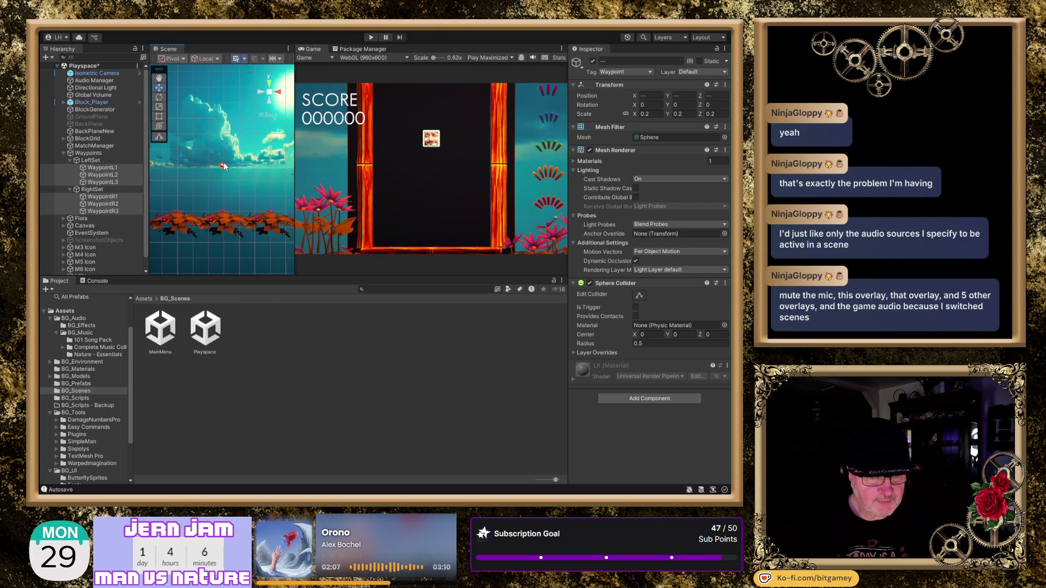
scroll(231, 158, up, 4)
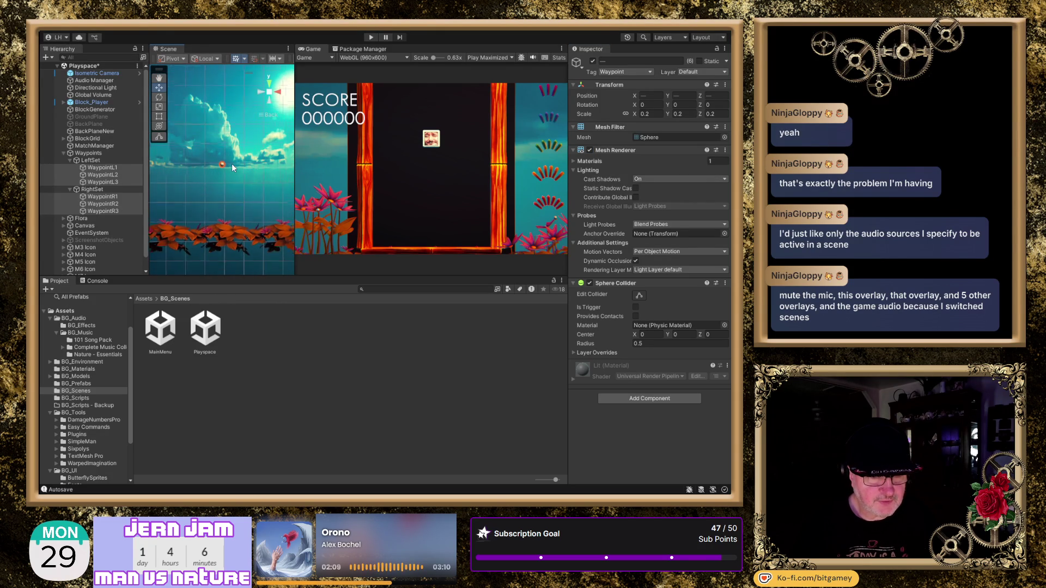
scroll(231, 158, down, 6)
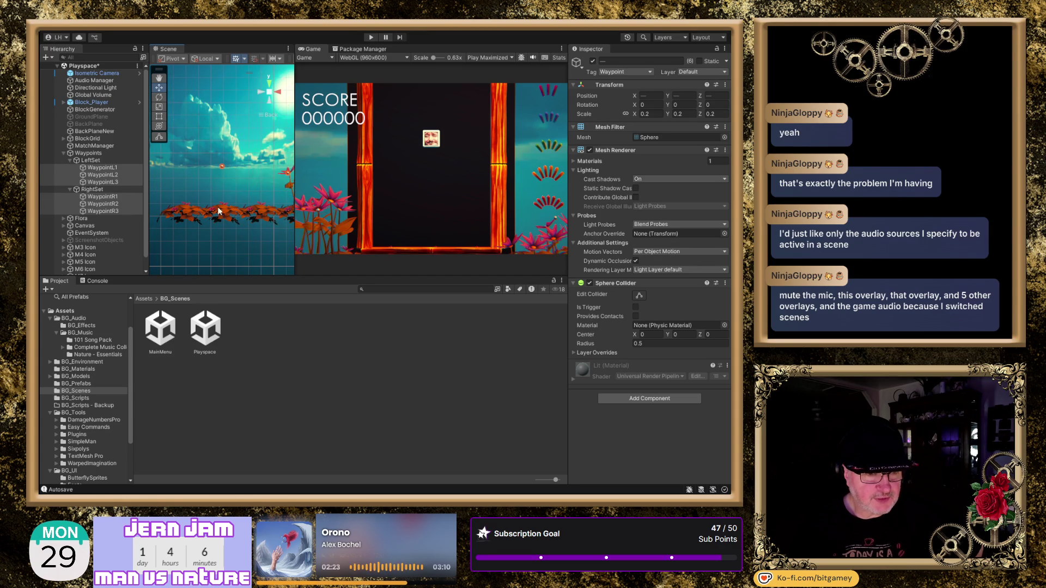
drag(213, 203, 200, 196)
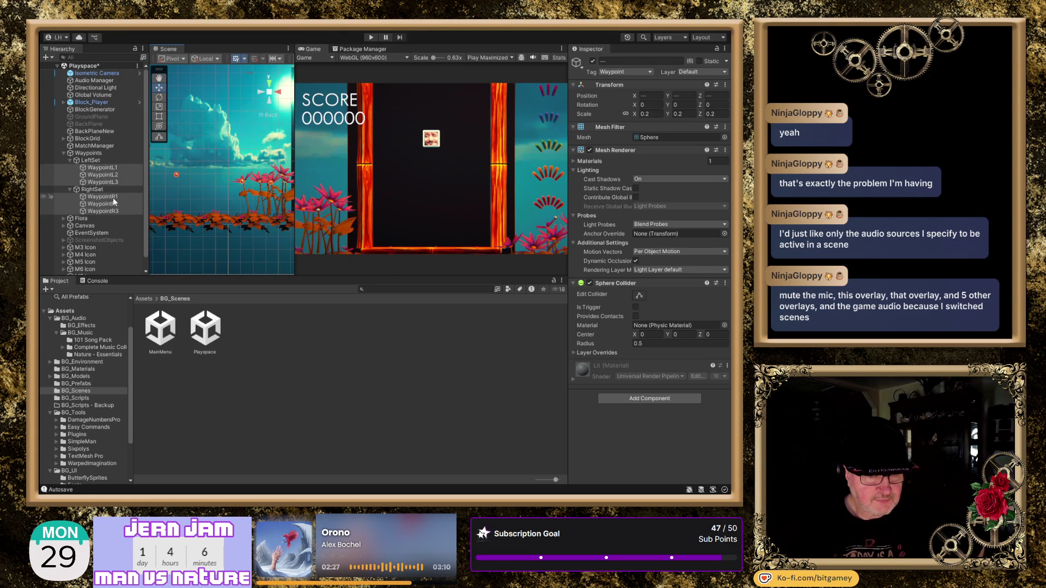
click(109, 167)
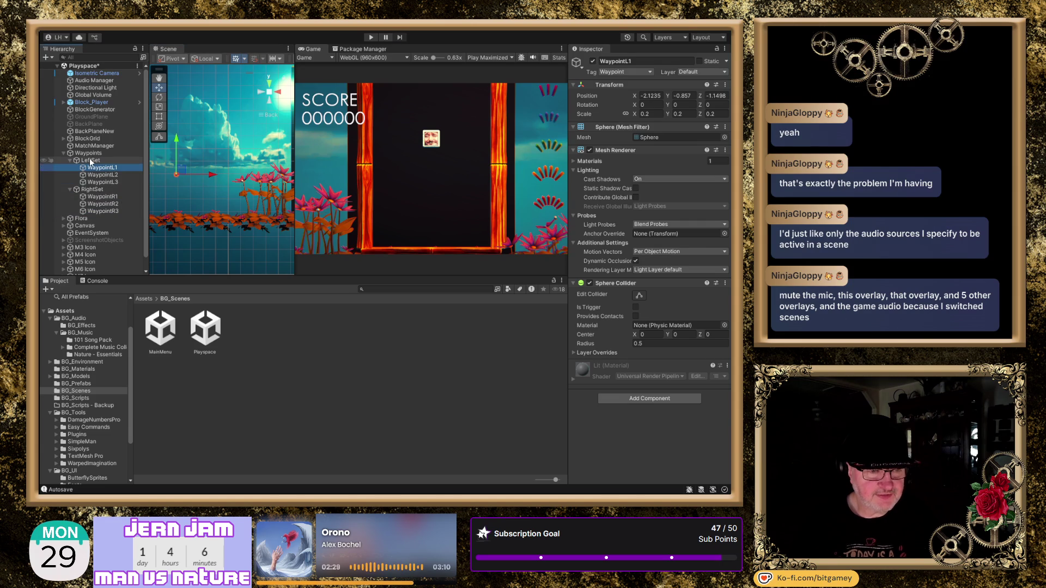
- Widen the Scene view and drag WaypointL3 to the right
key(shift+Down)
key(shift+Down)
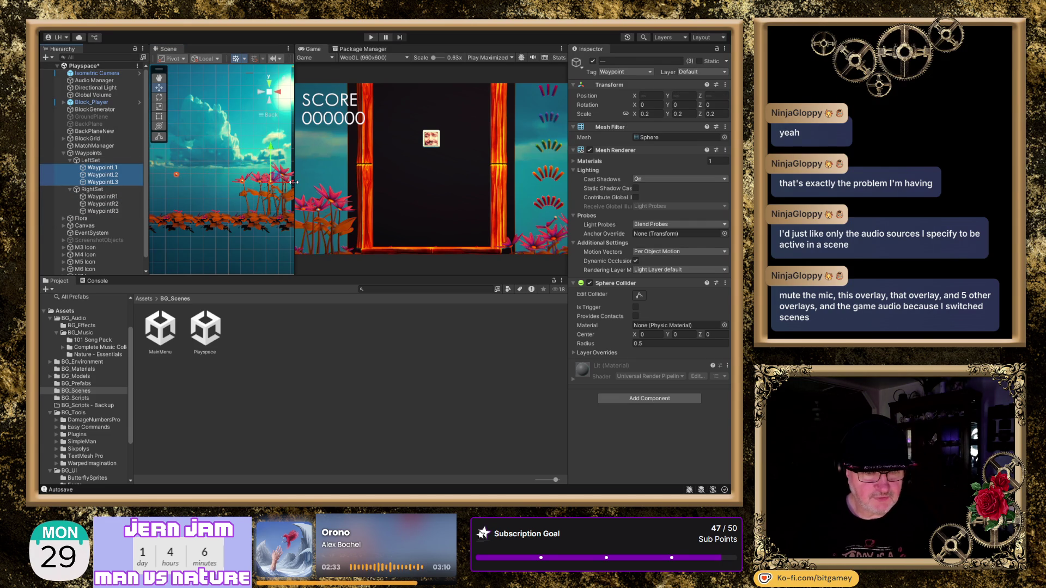
drag(293, 182, 452, 195)
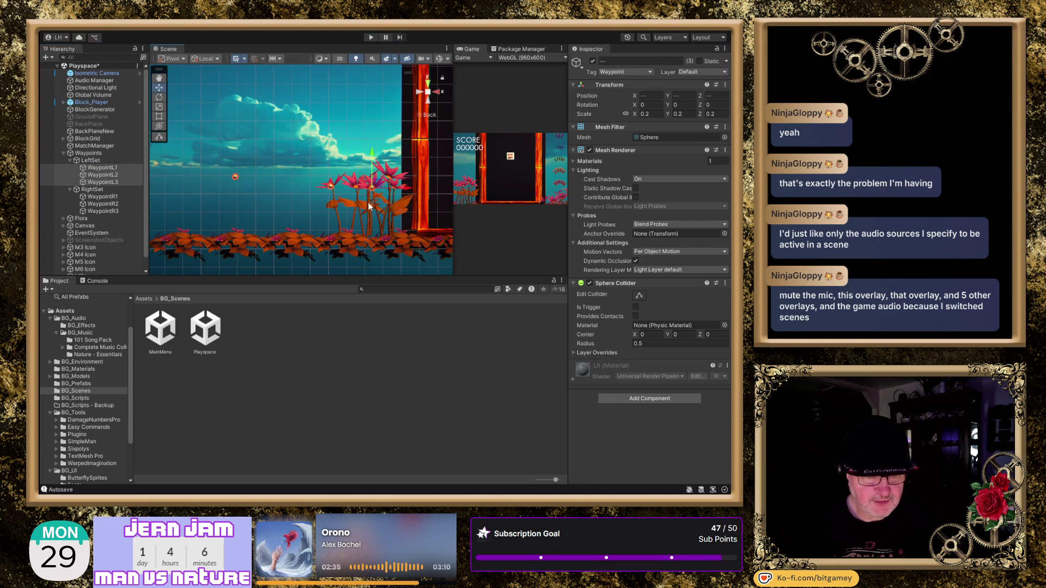
scroll(377, 208, up, 2)
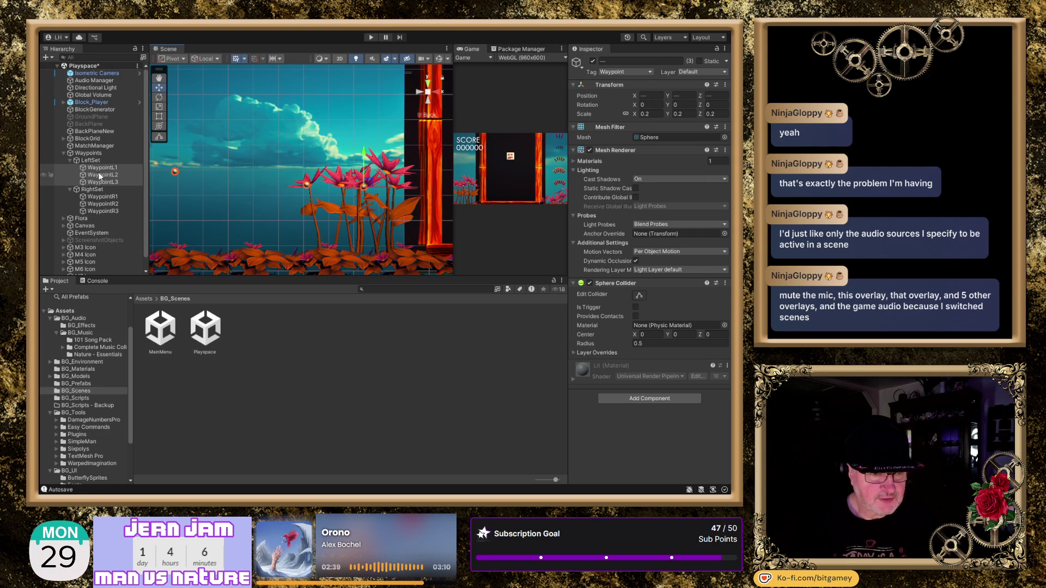
click(116, 183)
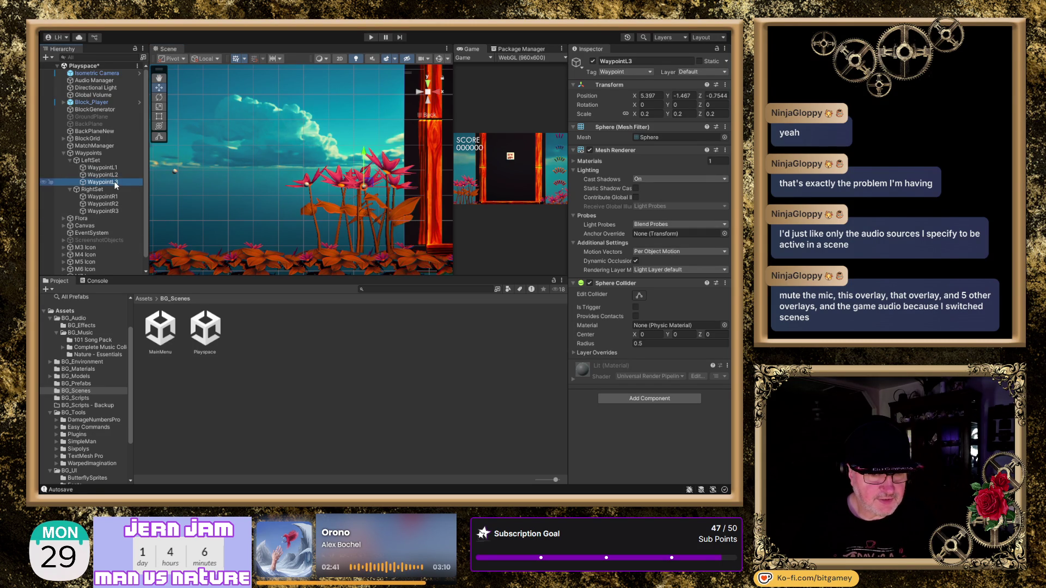
click(398, 188)
drag(398, 188, 430, 190)
- Move WaypointL2 to X 4.16, Y -0.73 and WaypointL1 to X 5.36, Y -1.41
click(307, 183)
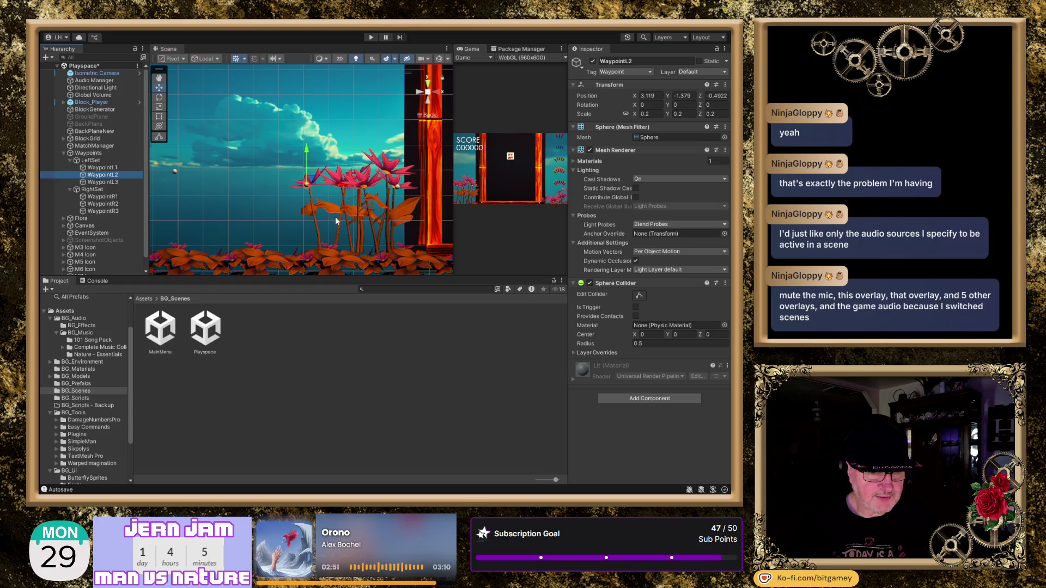
drag(343, 187, 423, 189)
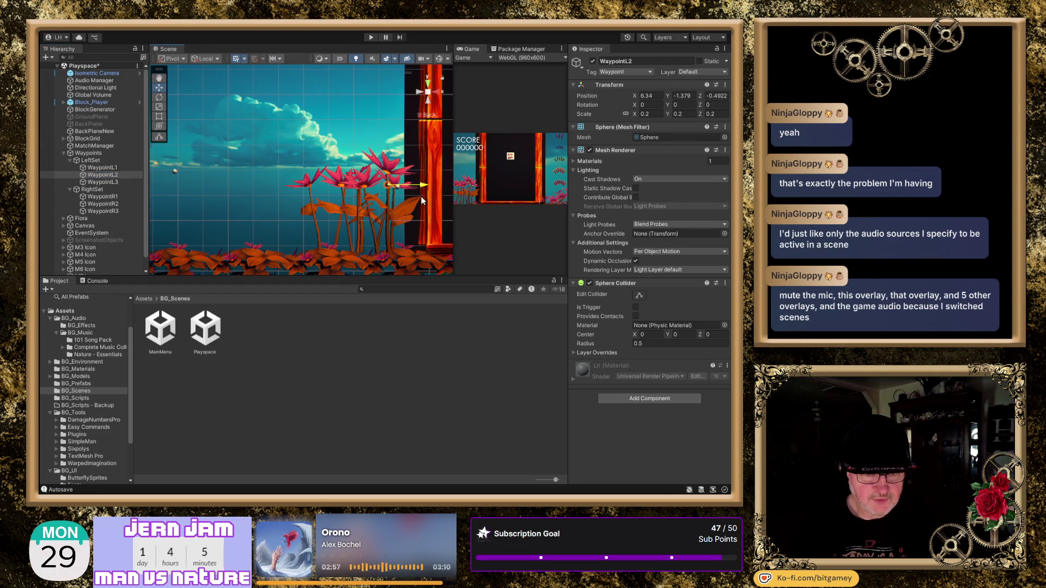
drag(387, 153, 383, 135)
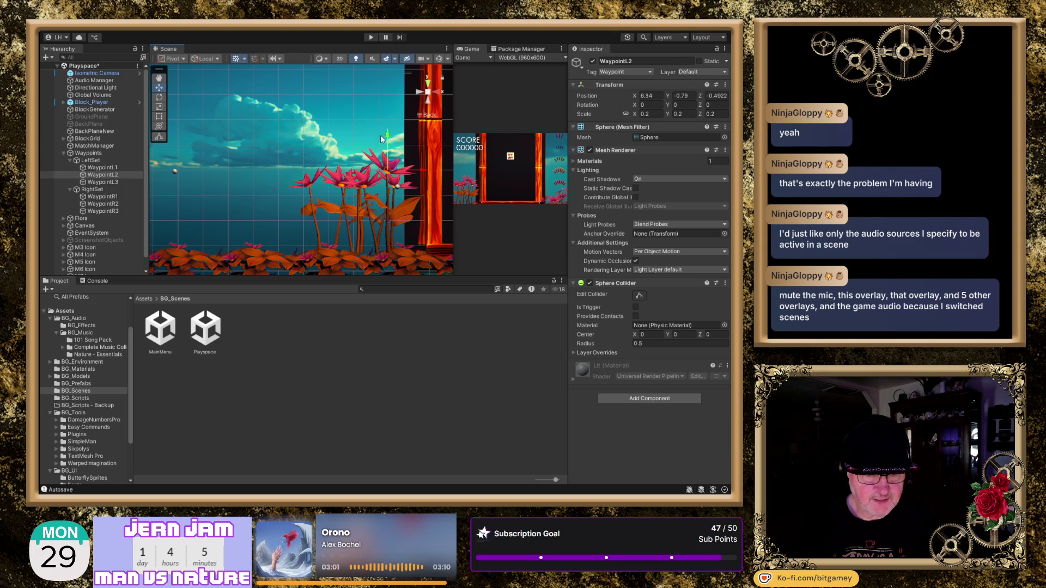
click(103, 167)
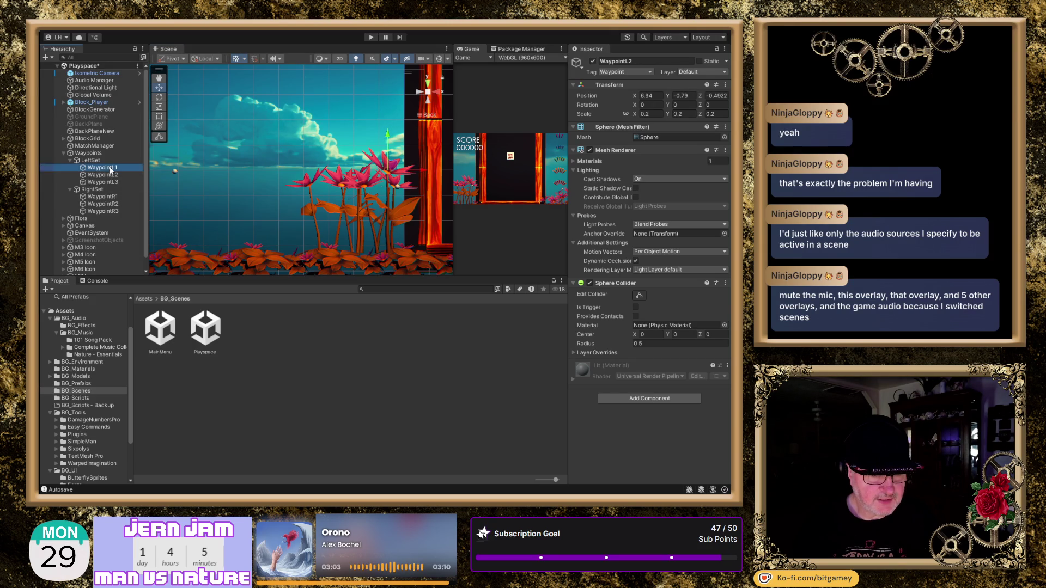
mouse_move(211, 173)
mouse_down()
mouse_move(401, 174)
mouse_move(396, 185)
mouse_up()
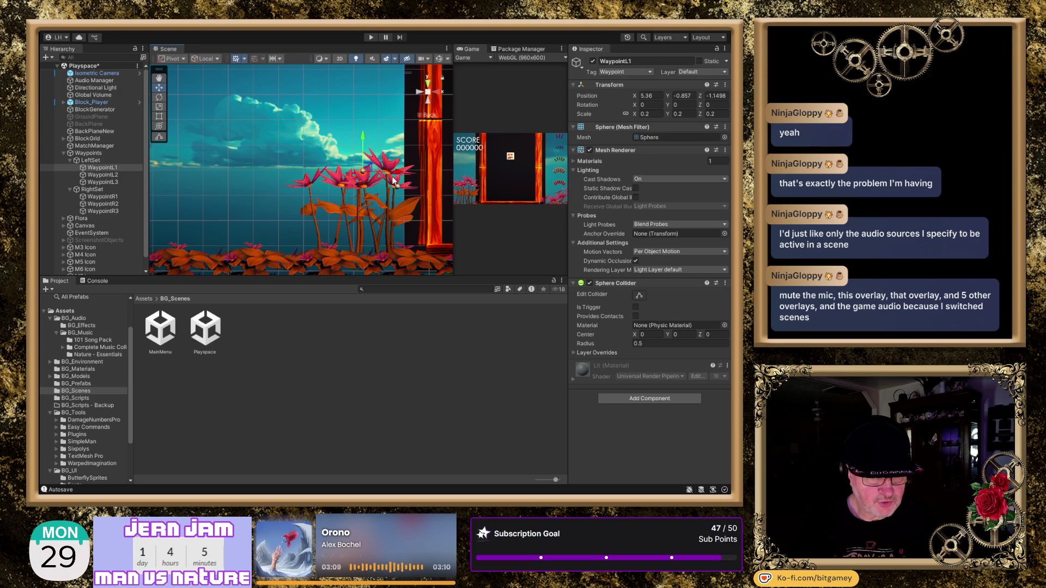
drag(360, 140, 366, 155)
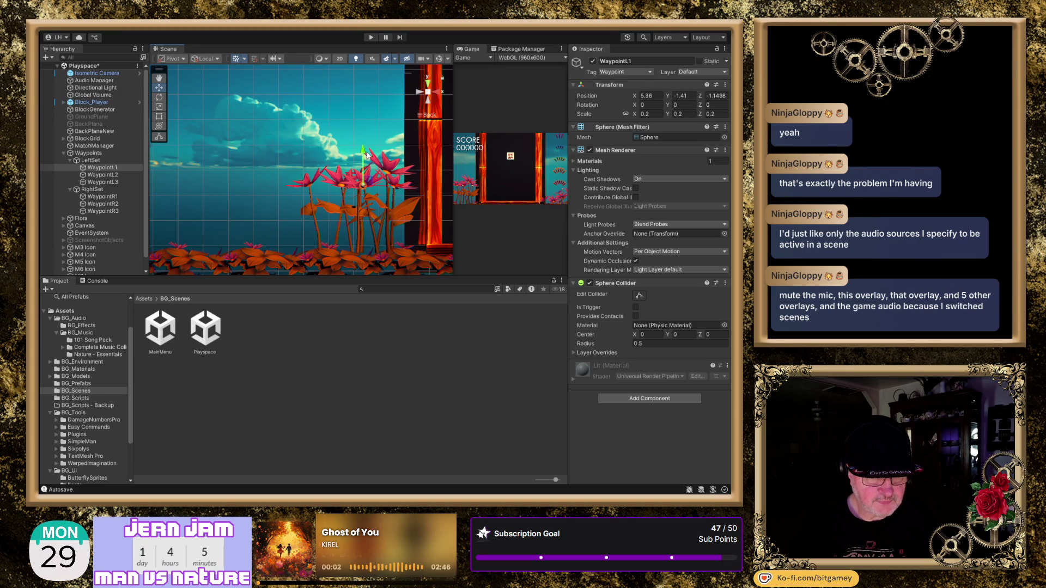
click(332, 248)
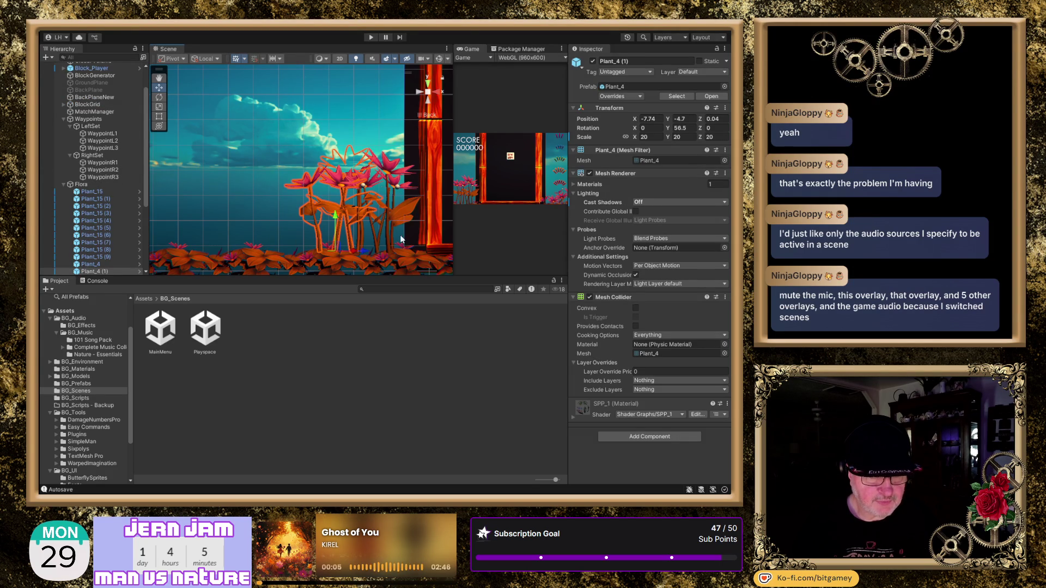
- Toggle the plant off and on, then move WaypointL1 to X 4.5 and Z -0.47
click(593, 61)
click(592, 62)
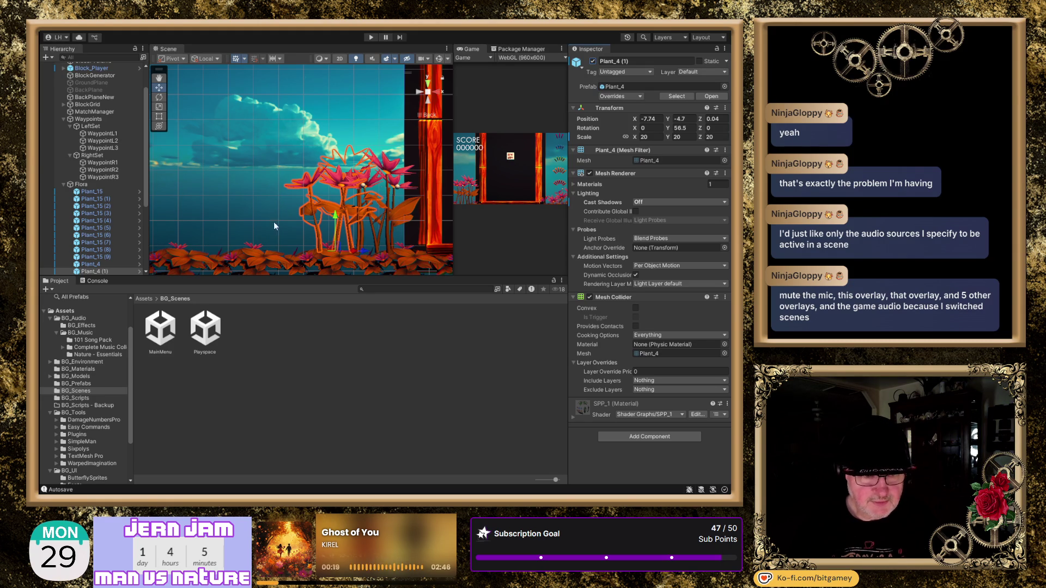
click(102, 134)
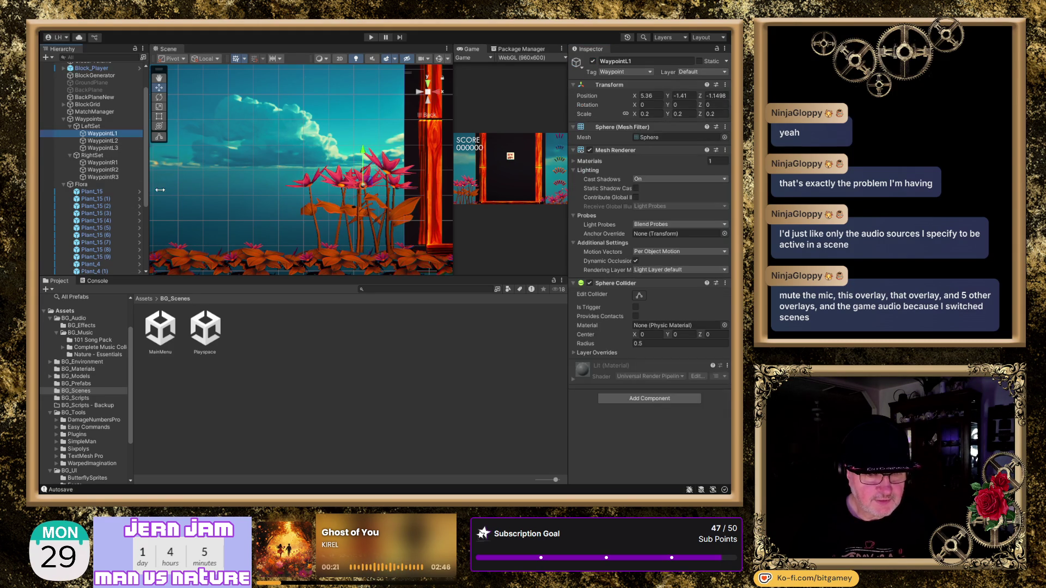
drag(398, 190, 375, 186)
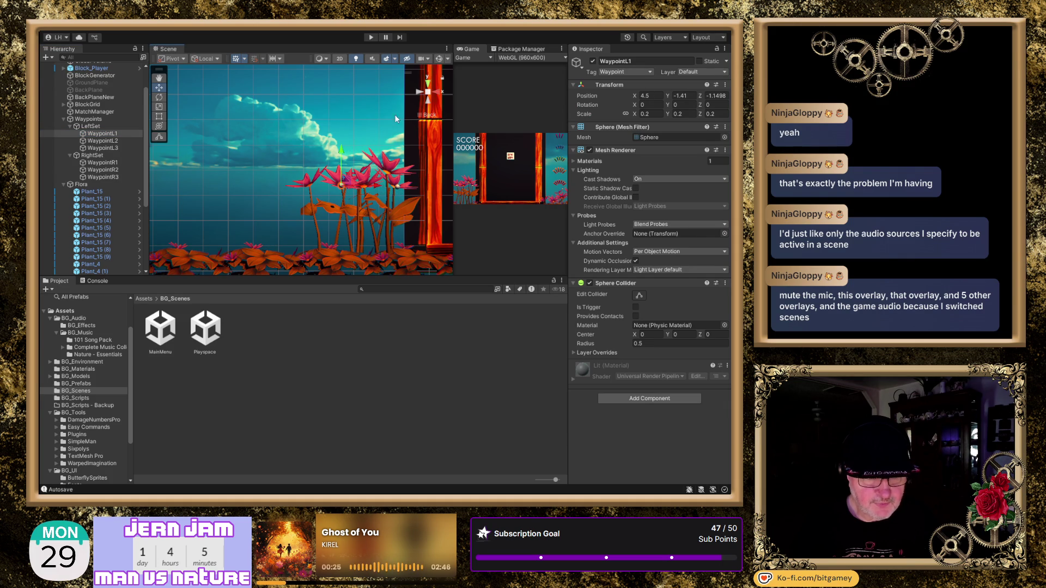
click(427, 83)
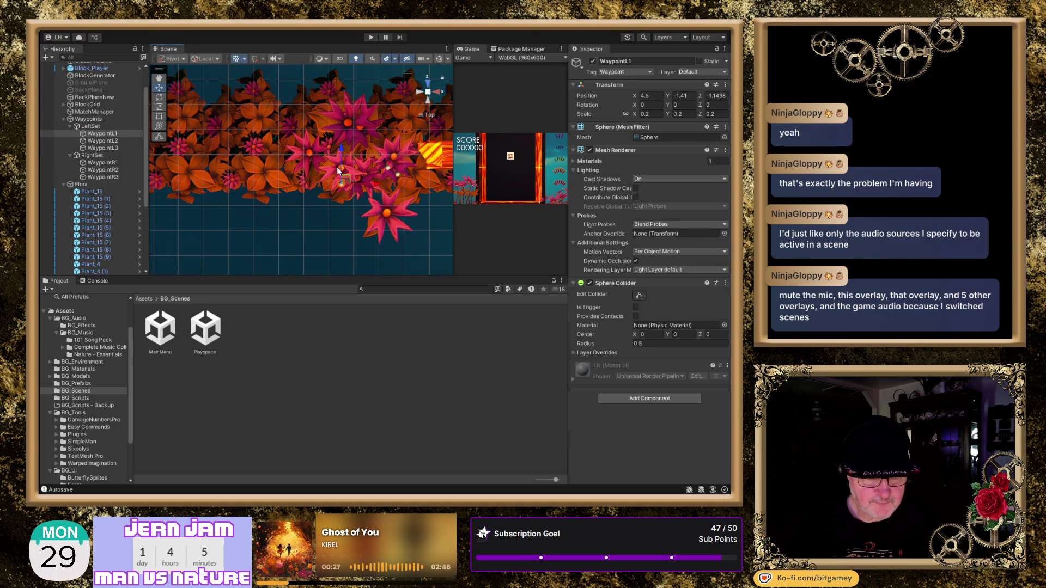
drag(342, 153, 342, 135)
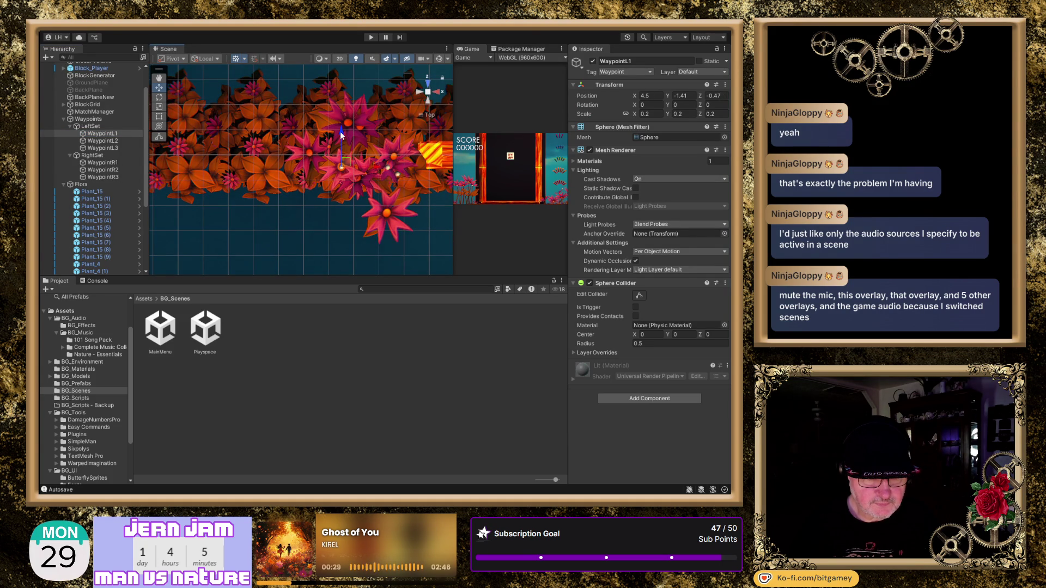
click(427, 103)
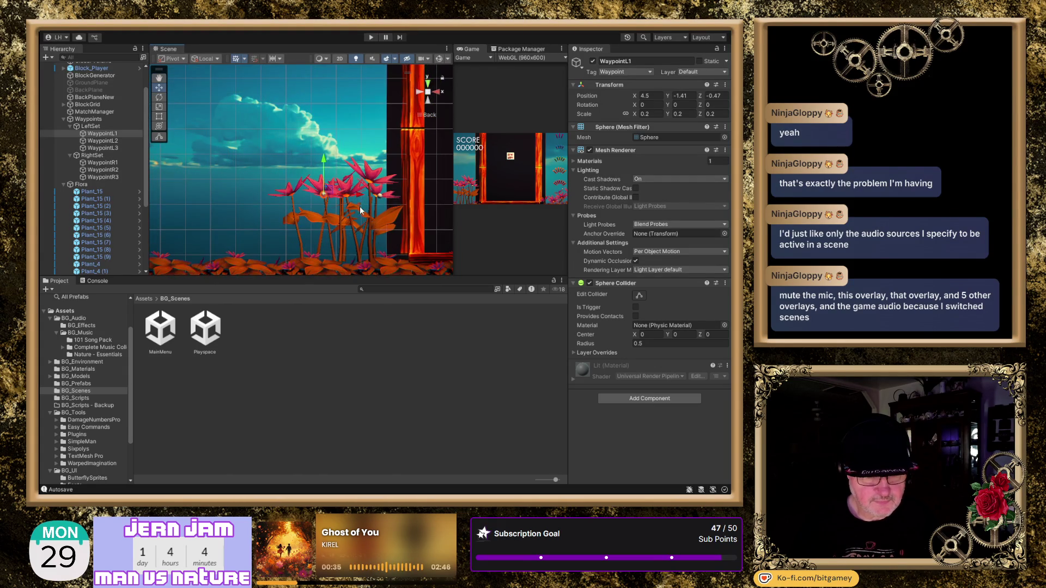
- Push WaypointL2 back to Z -2.31 and shift WaypointL3 to X 6.6
click(106, 141)
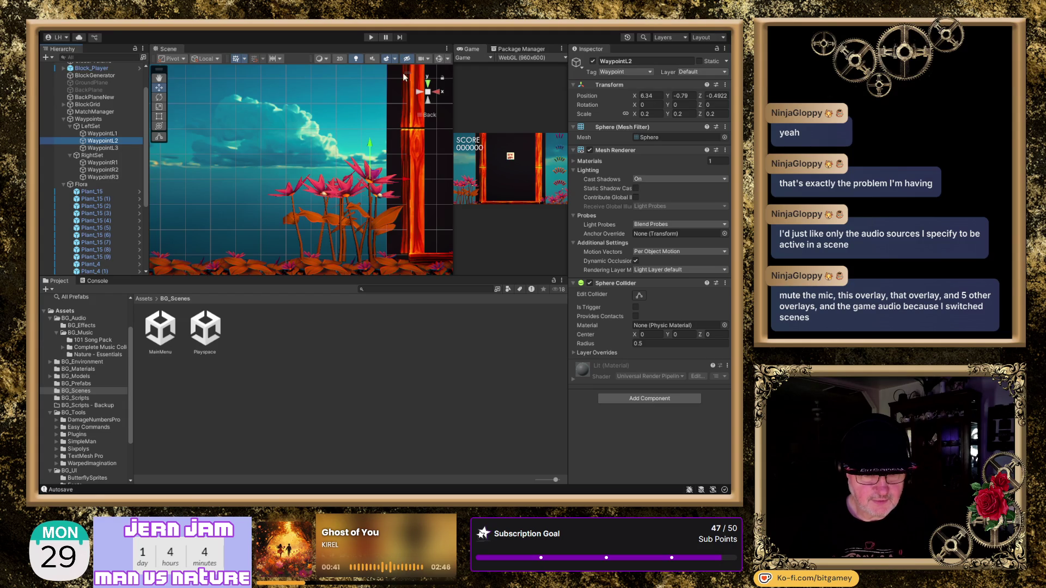
click(428, 84)
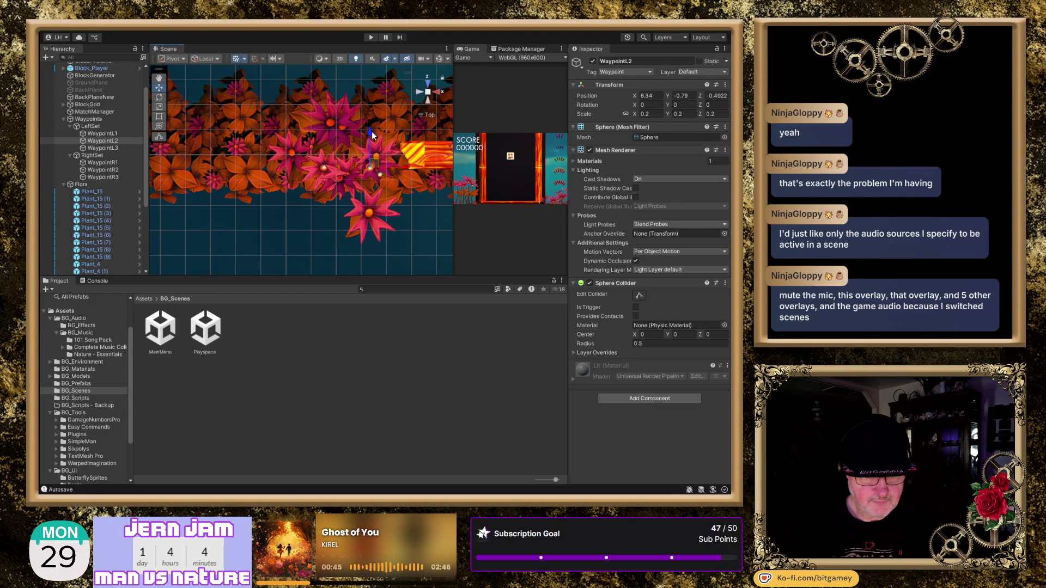
drag(372, 135, 374, 181)
click(428, 101)
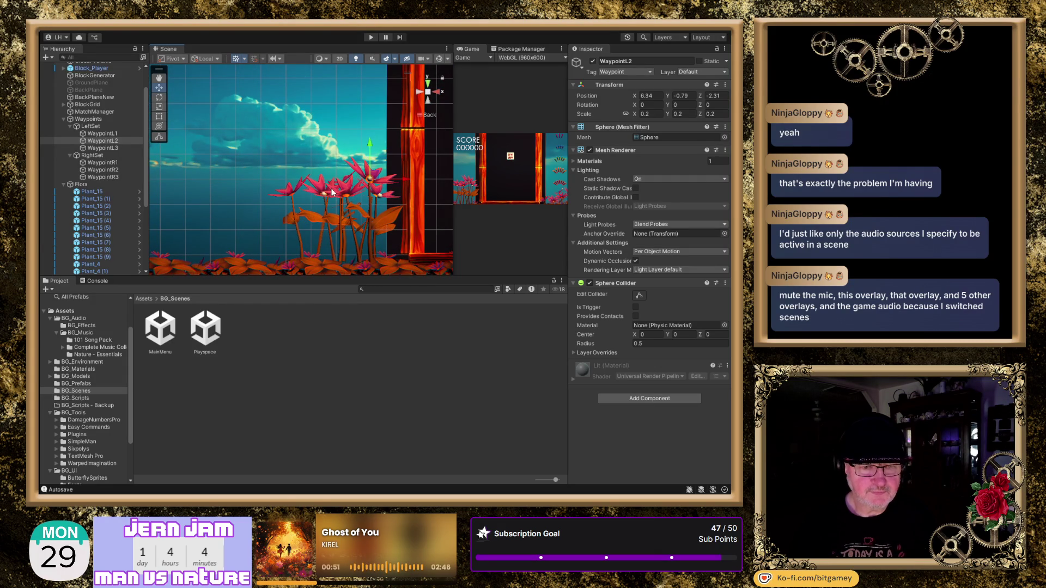
click(111, 148)
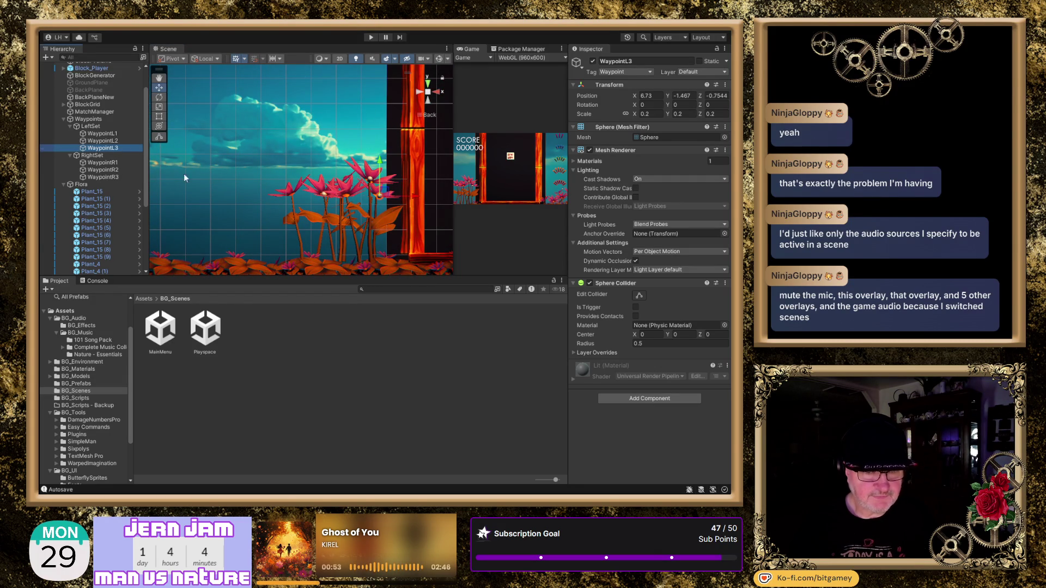
drag(415, 200, 412, 199)
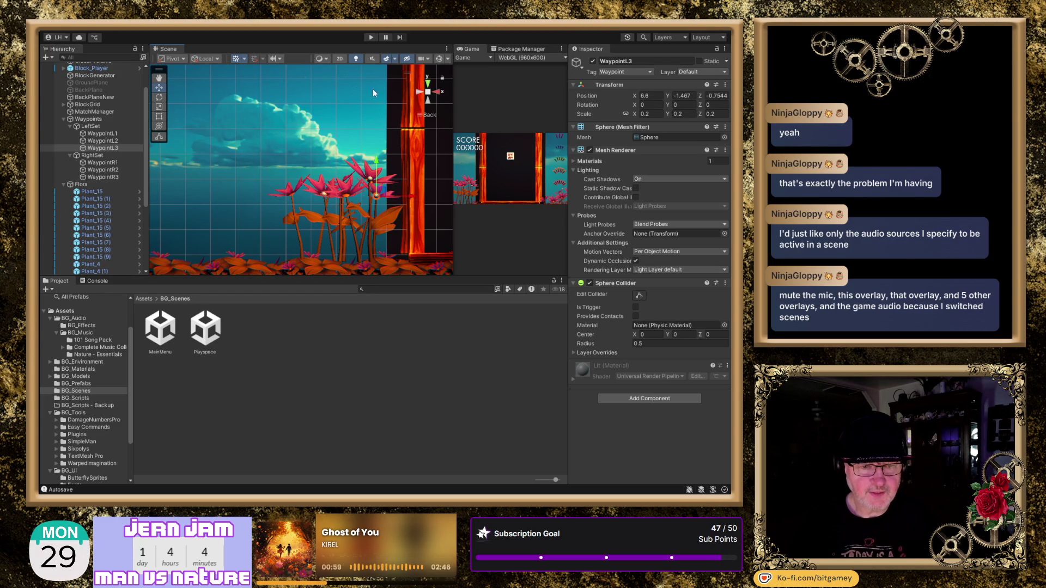
- Check each left waypoint's position from the top view, then tilt back to a perspective angle
shift+click(102, 134)
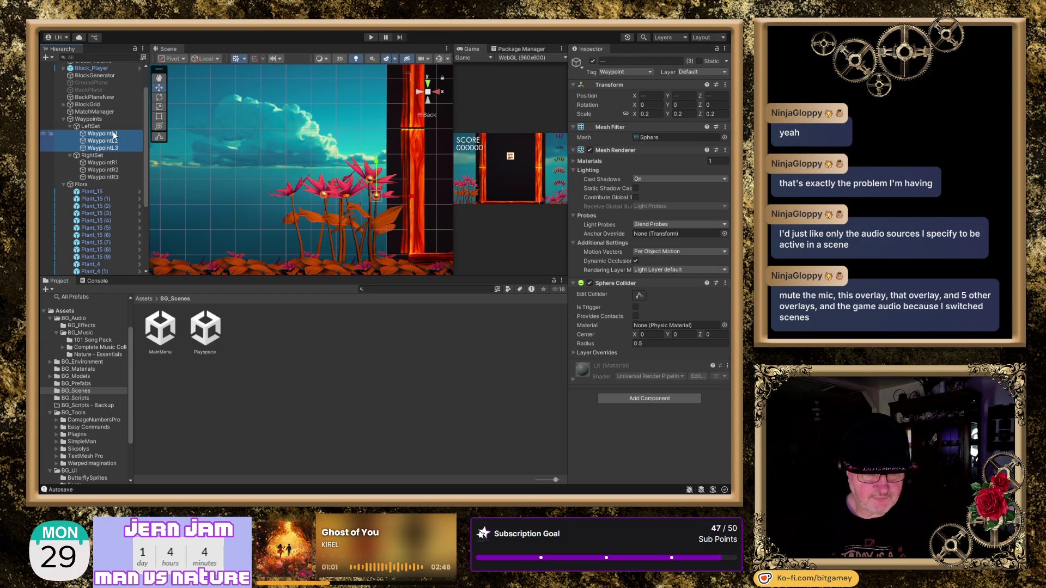
click(428, 86)
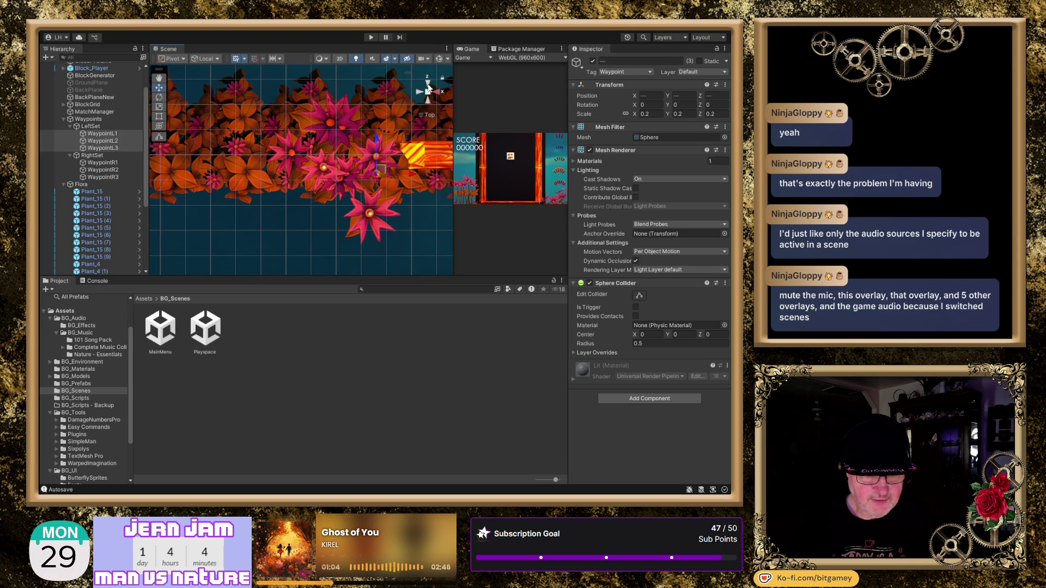
click(104, 149)
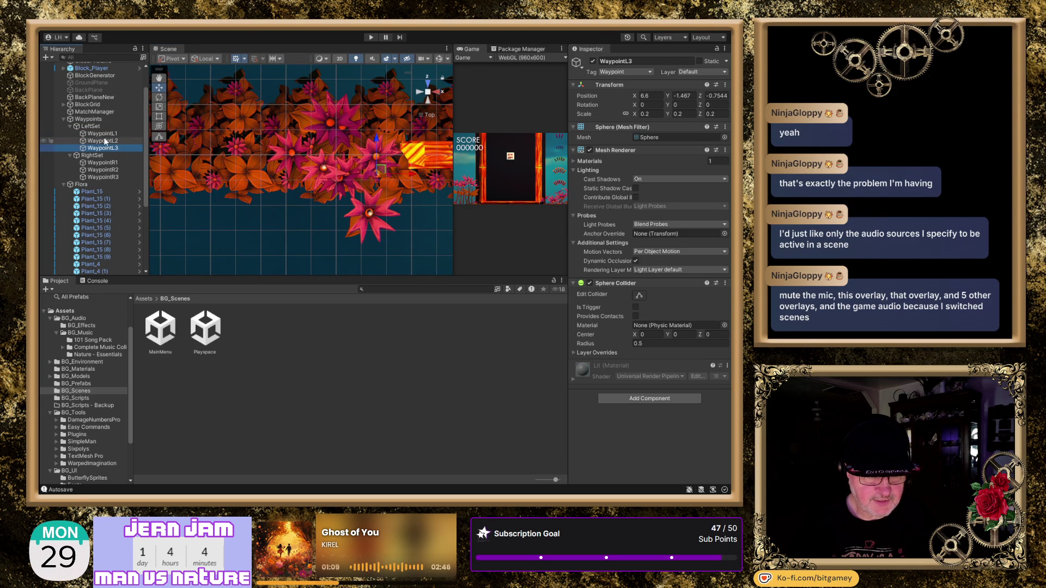
click(105, 141)
click(105, 134)
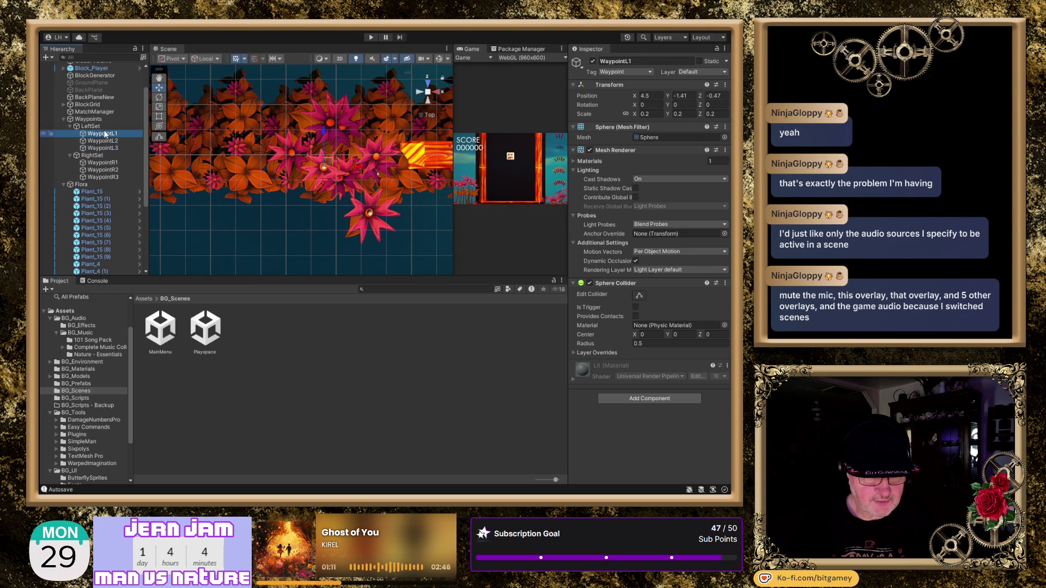
click(106, 148)
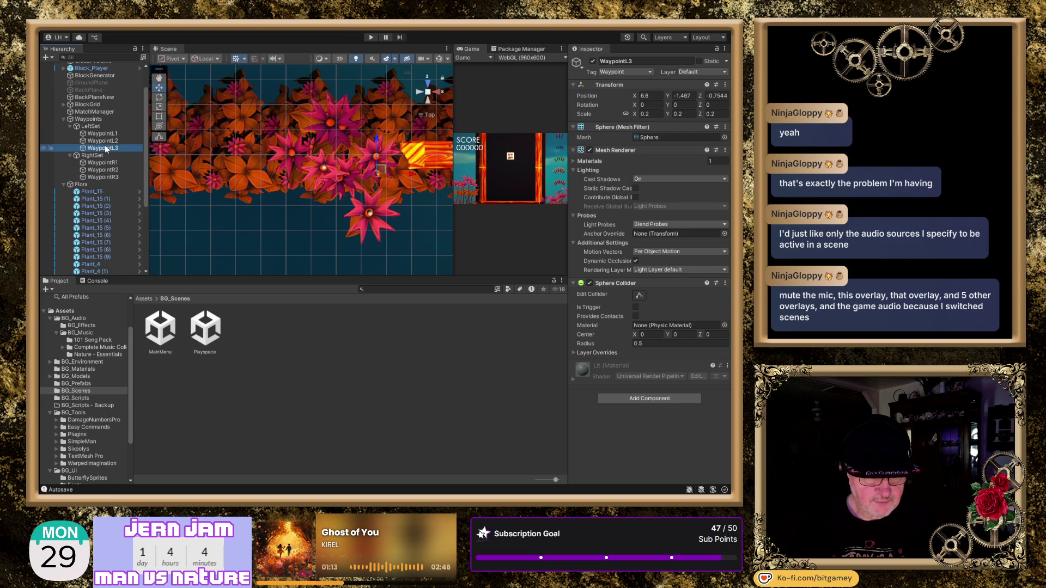
drag(390, 206, 339, 163)
mouse_move(430, 205)
alt+mouse_down()
mouse_move(372, 65)
mouse_move(355, 138)
mouse_move(379, 141)
mouse_move(382, 115)
mouse_move(367, 116)
mouse_move(378, 120)
alt+mouse_up()
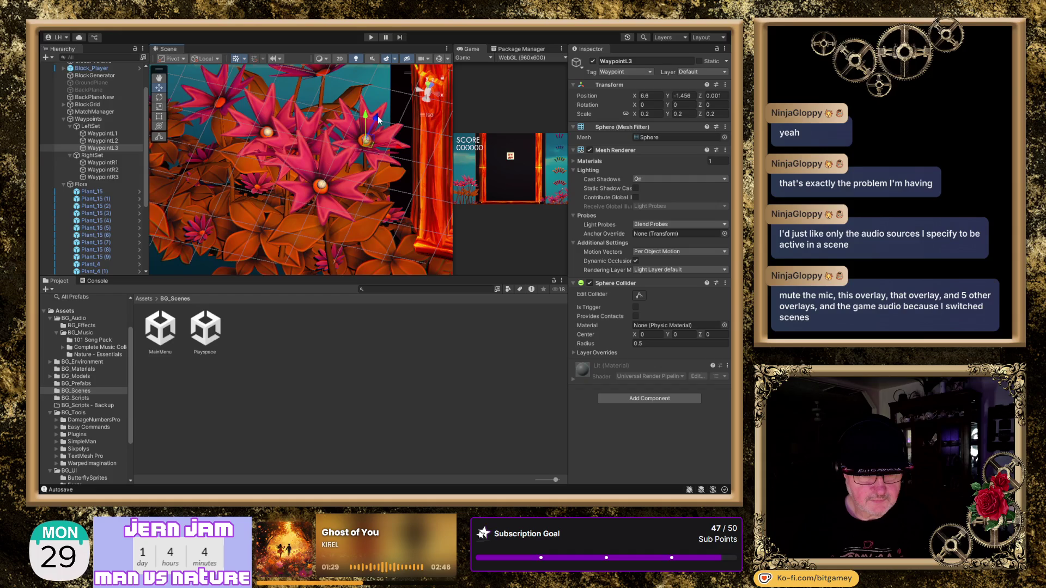
- Nudge WaypointL2, L1 and L3 onto their flowers, leaving L1 at X 4.47 and L3 at X 6.57, Y -1.511
click(322, 186)
mouse_move(322, 158)
mouse_down()
mouse_move(357, 196)
mouse_move(333, 172)
mouse_up()
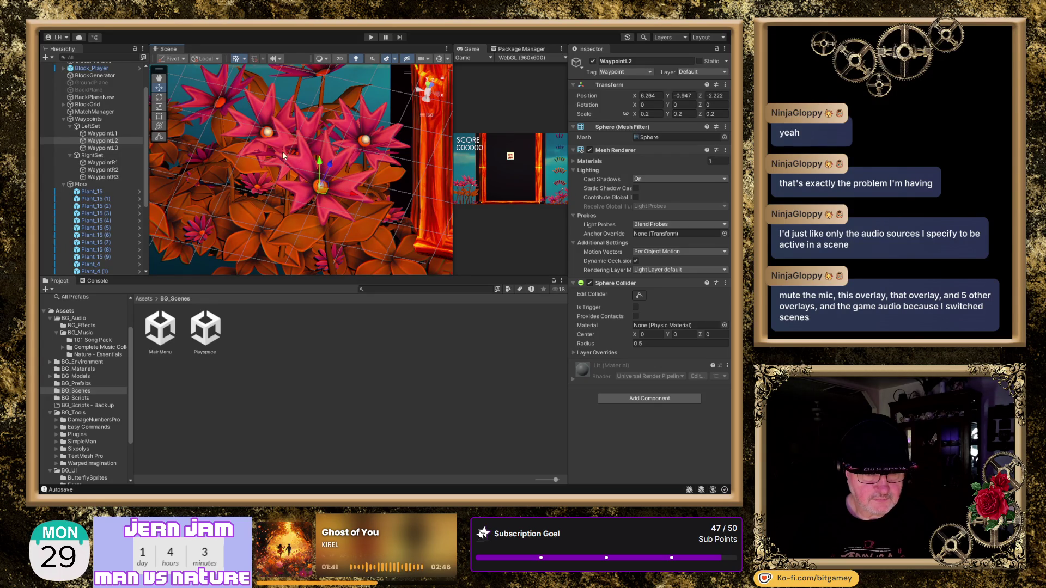
click(269, 133)
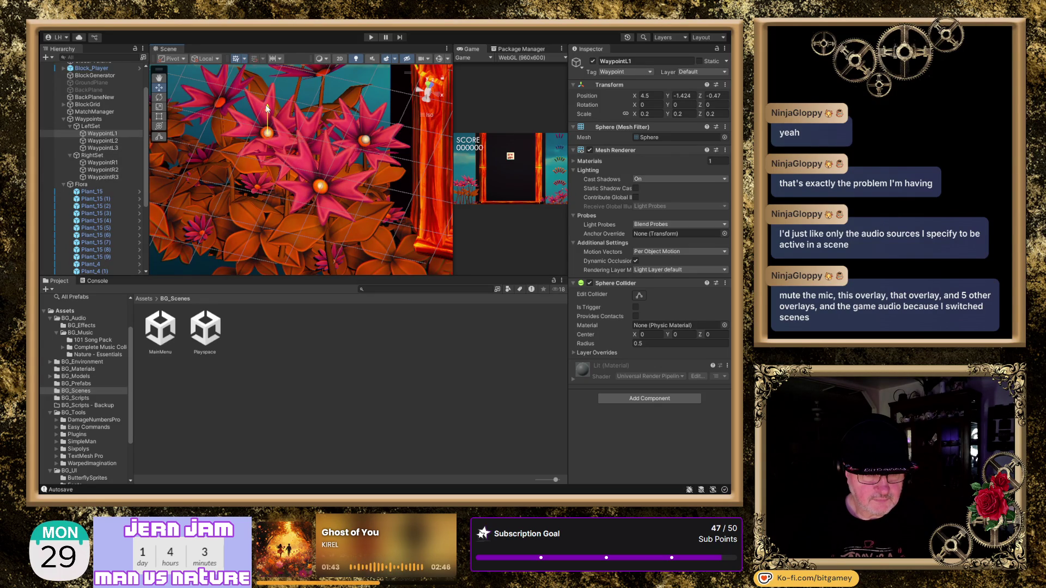
drag(294, 139, 299, 142)
click(367, 140)
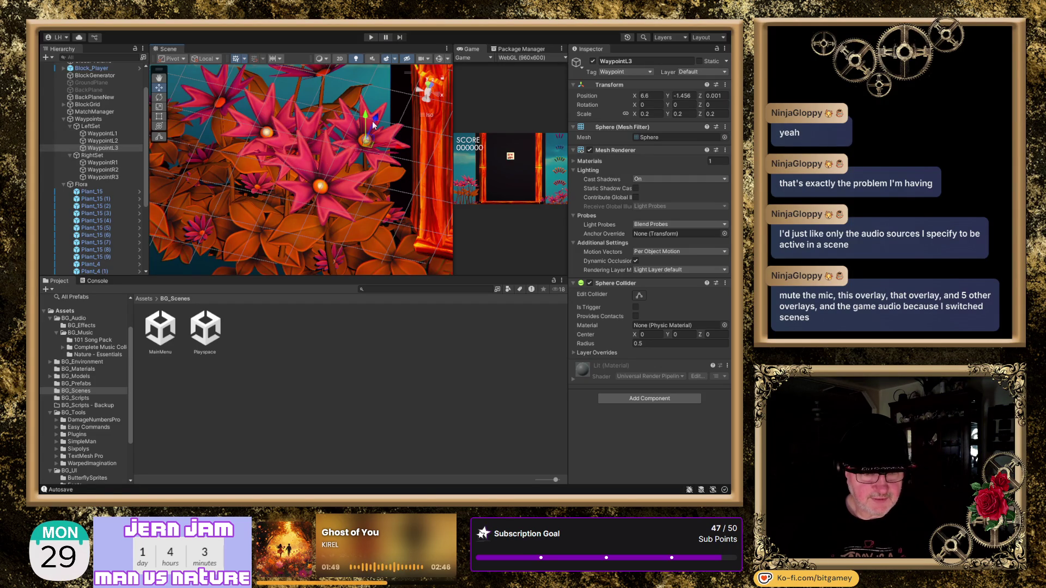
drag(401, 148, 363, 116)
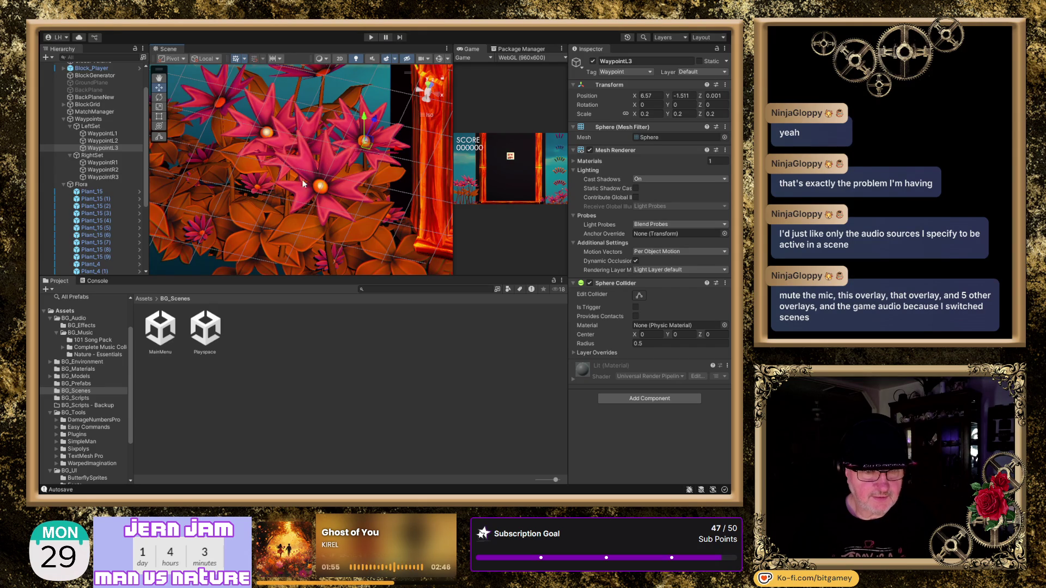
double_click(109, 165)
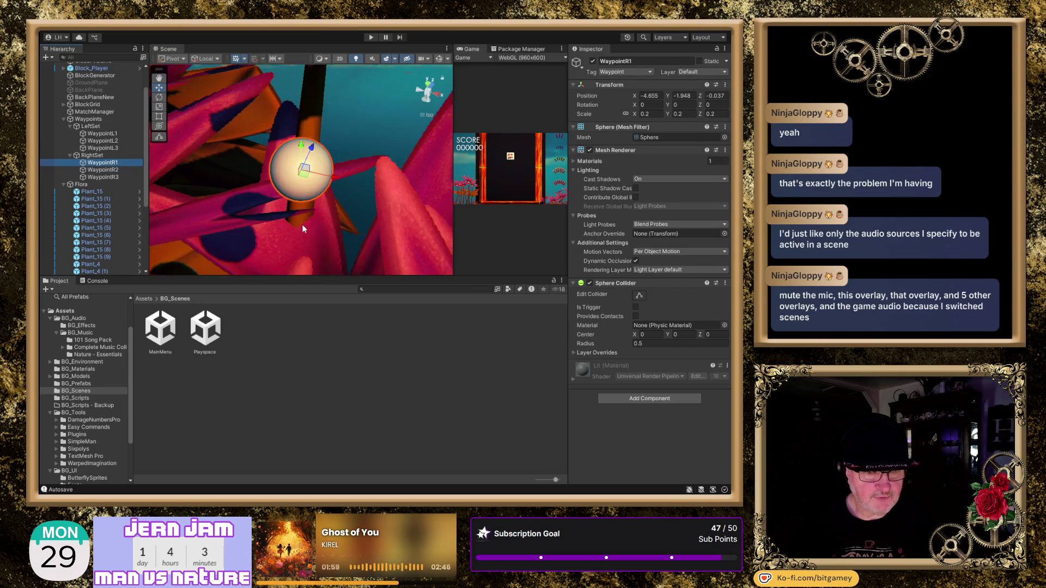
- Frame the right-side waypoint spheres among the flowers in a perspective Scene view
scroll(289, 214, down, 6)
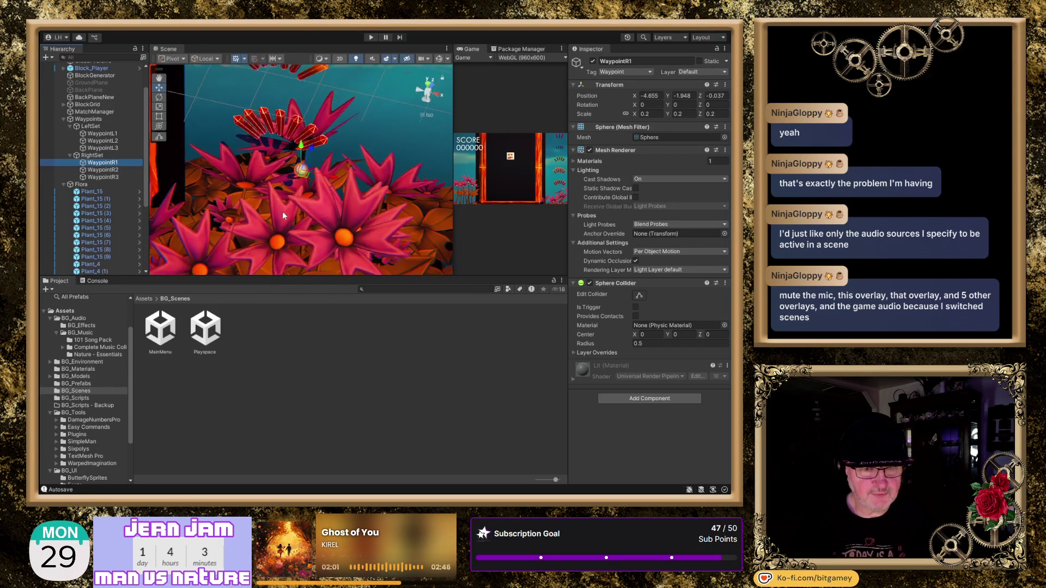
scroll(288, 213, down, 3)
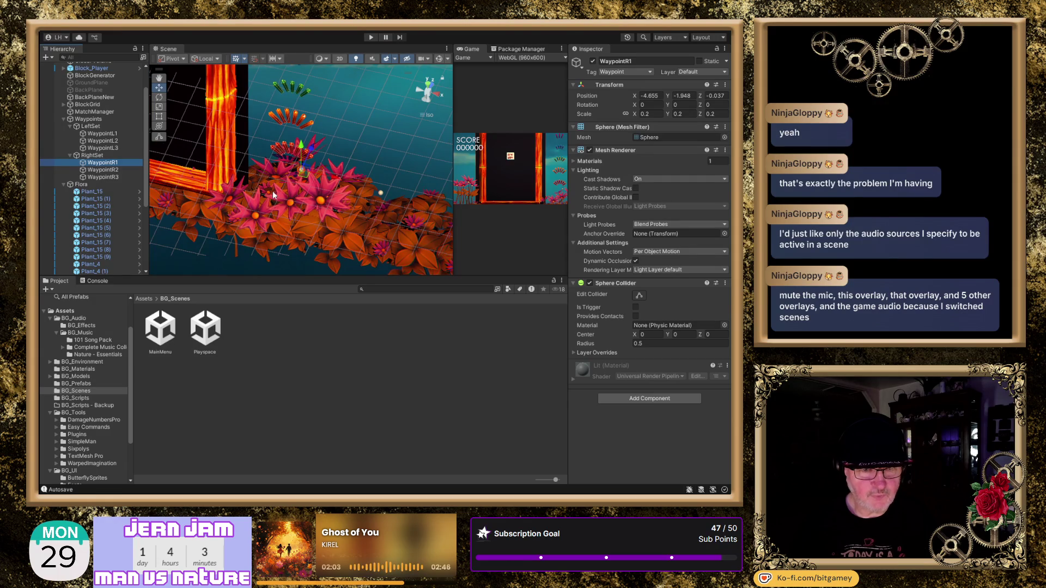
drag(274, 195, 310, 141)
drag(265, 208, 299, 166)
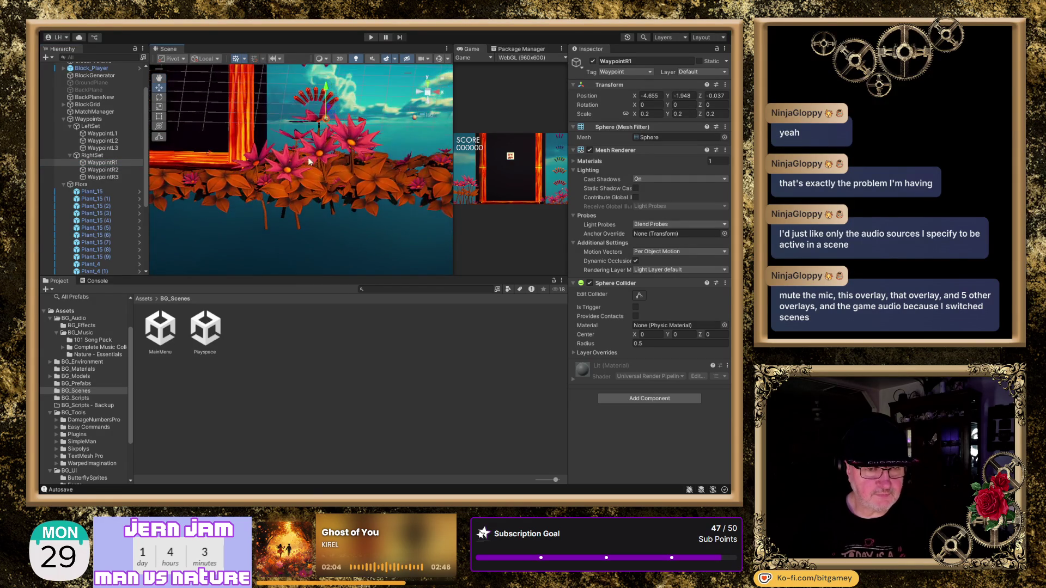
drag(381, 146, 362, 200)
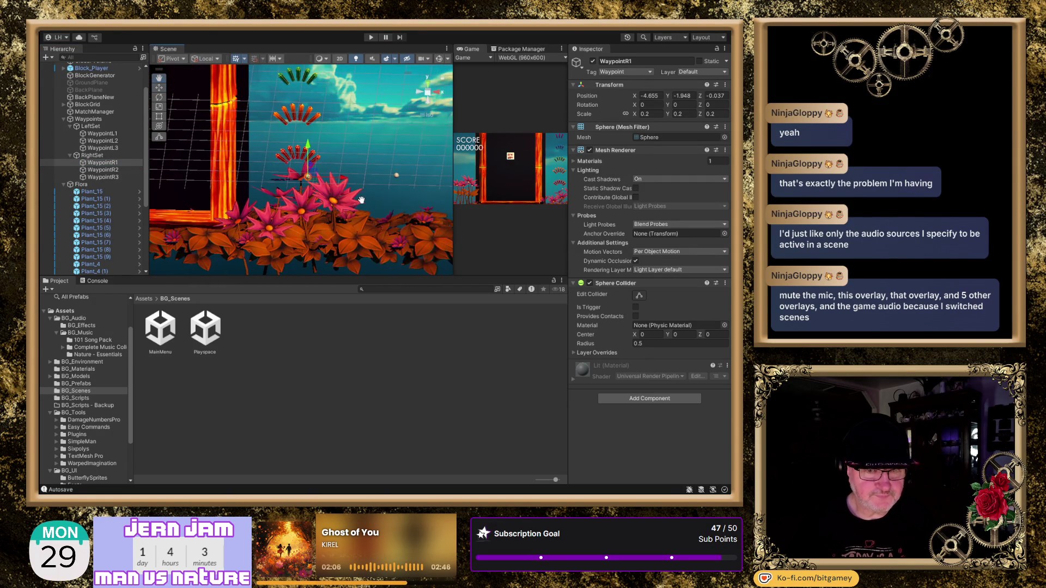
click(428, 95)
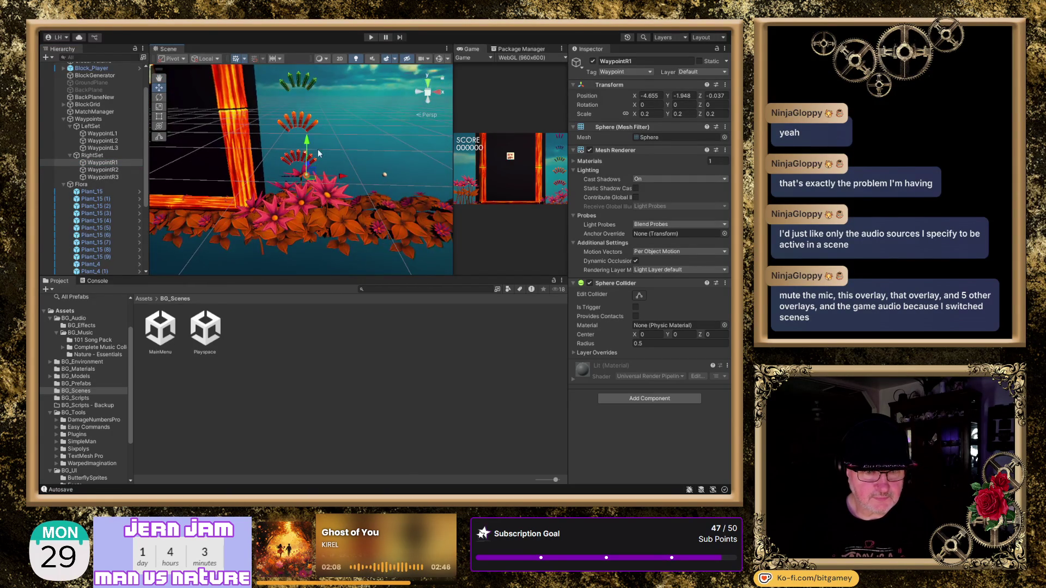
scroll(331, 175, up, 5)
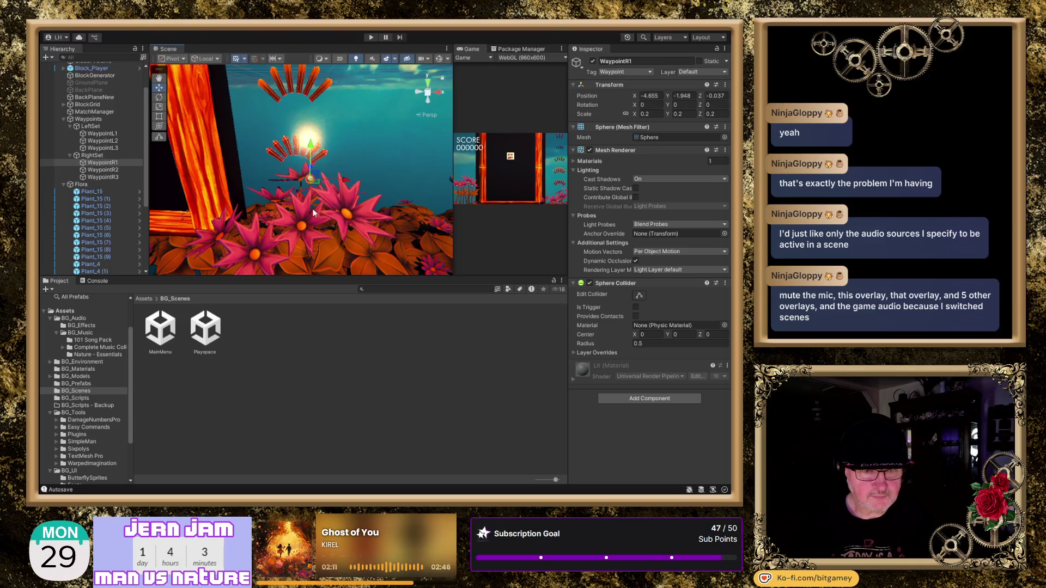
drag(309, 172, 340, 143)
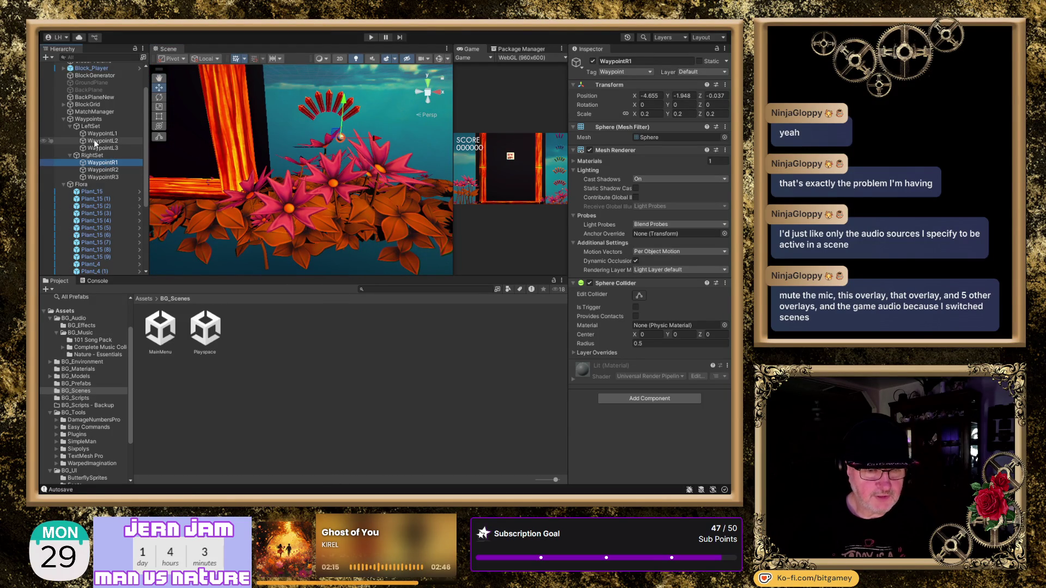
key(shift+Down)
key(shift+Down)
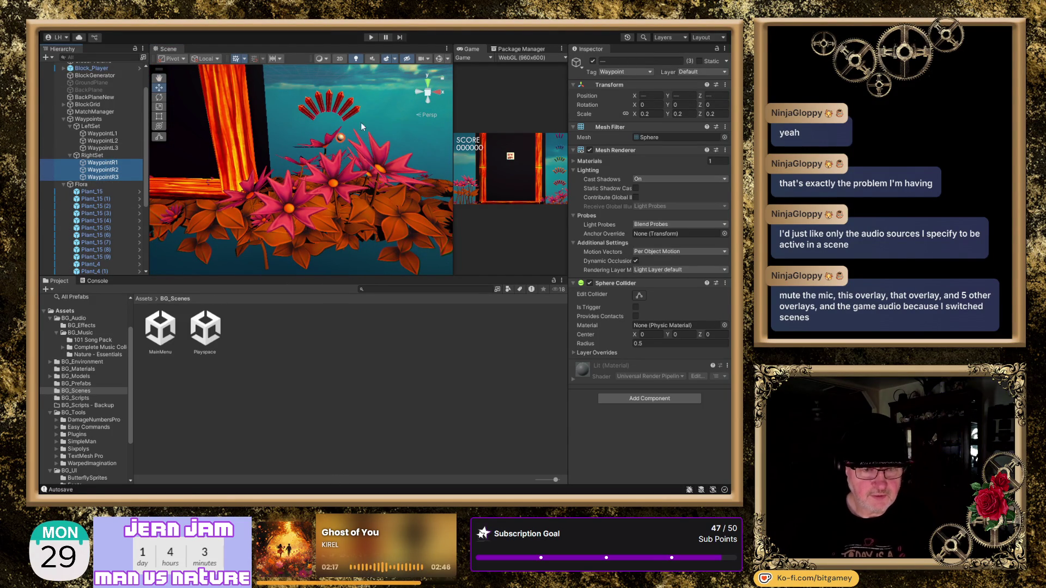
scroll(336, 198, down, 8)
drag(348, 205, 319, 212)
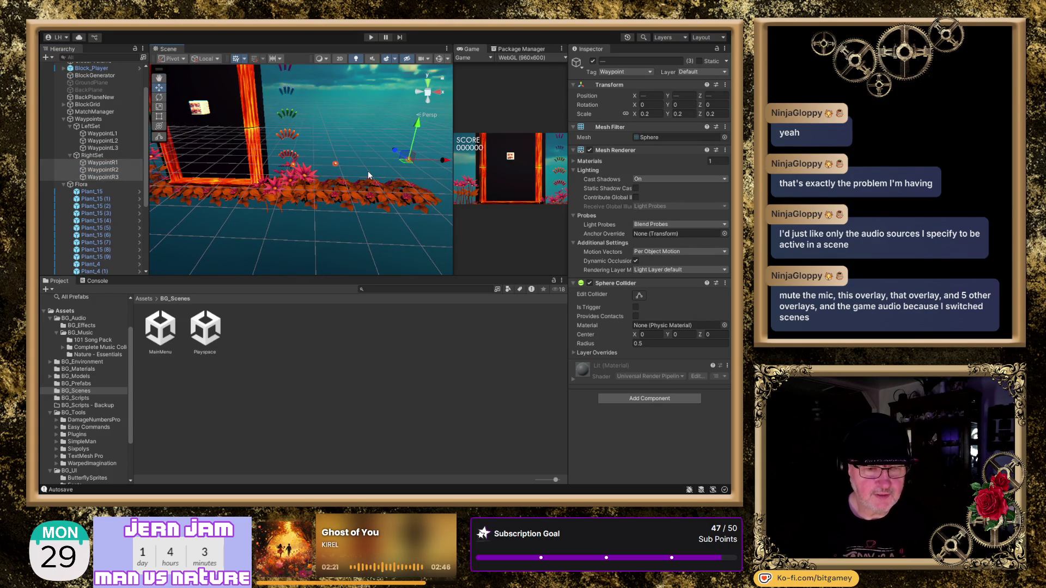
scroll(289, 224, up, 6)
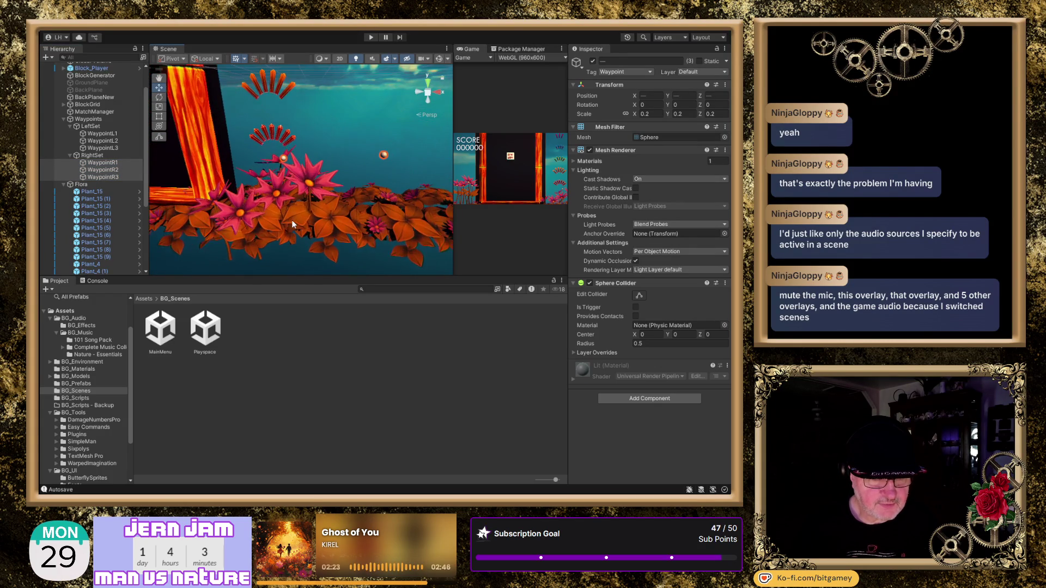
drag(290, 220, 329, 176)
- Move WaypointR1 further left and down among the flowers, checking it from Top and Back views
click(109, 162)
drag(361, 115, 317, 114)
drag(280, 75, 280, 119)
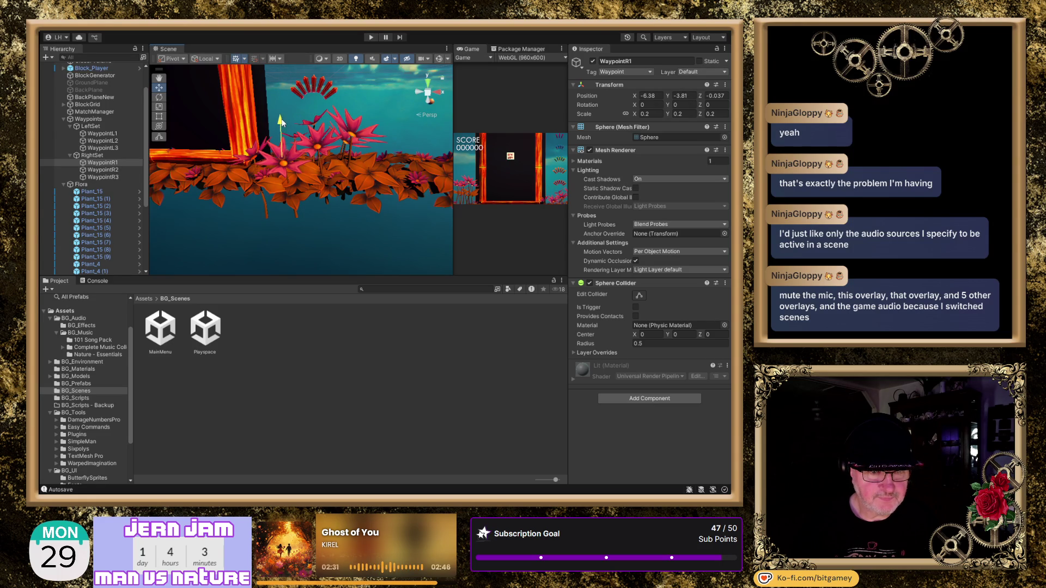
click(428, 83)
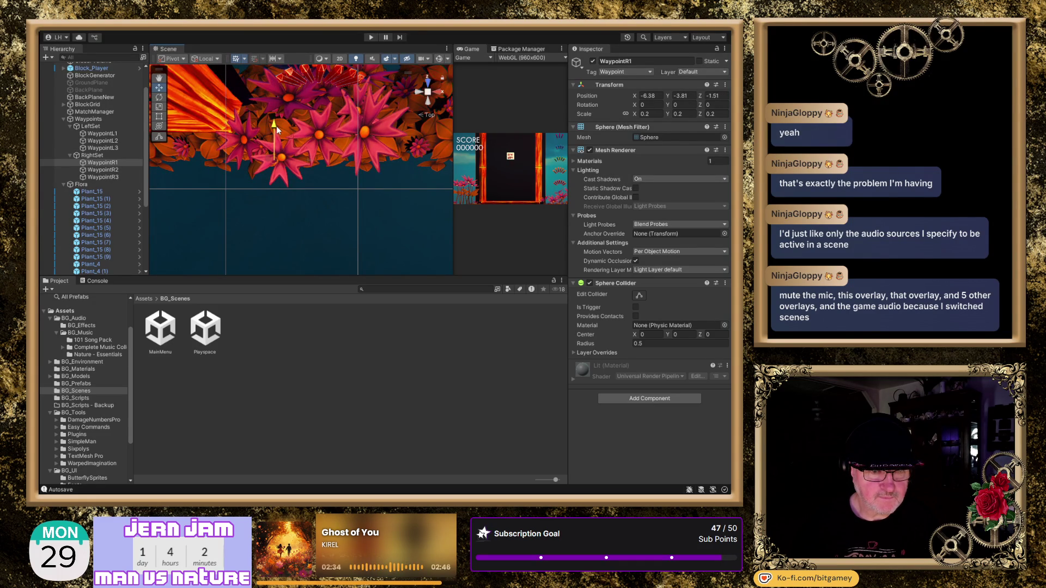
drag(276, 126, 275, 122)
drag(312, 156, 326, 159)
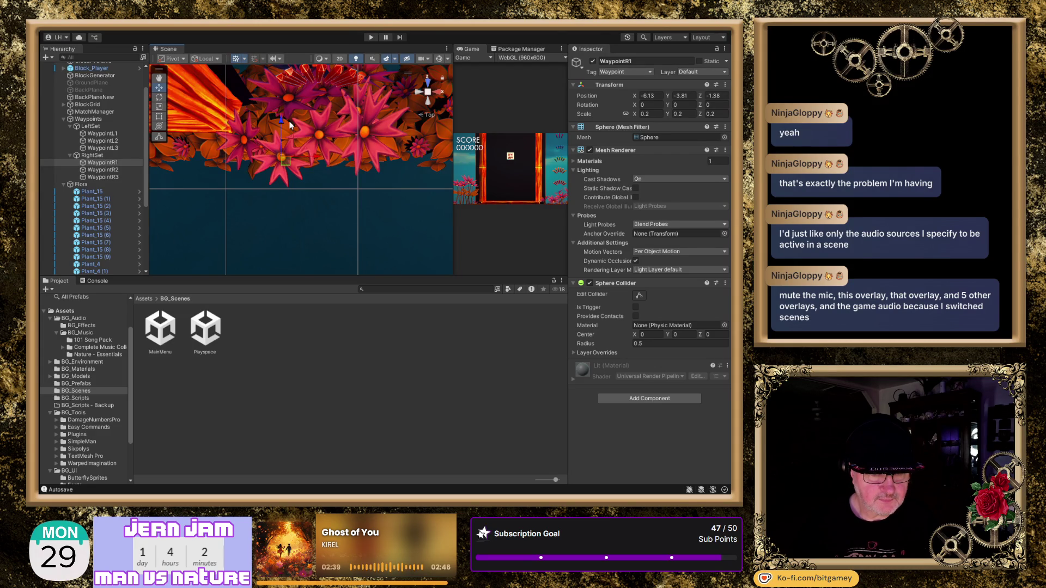
drag(280, 117, 284, 119)
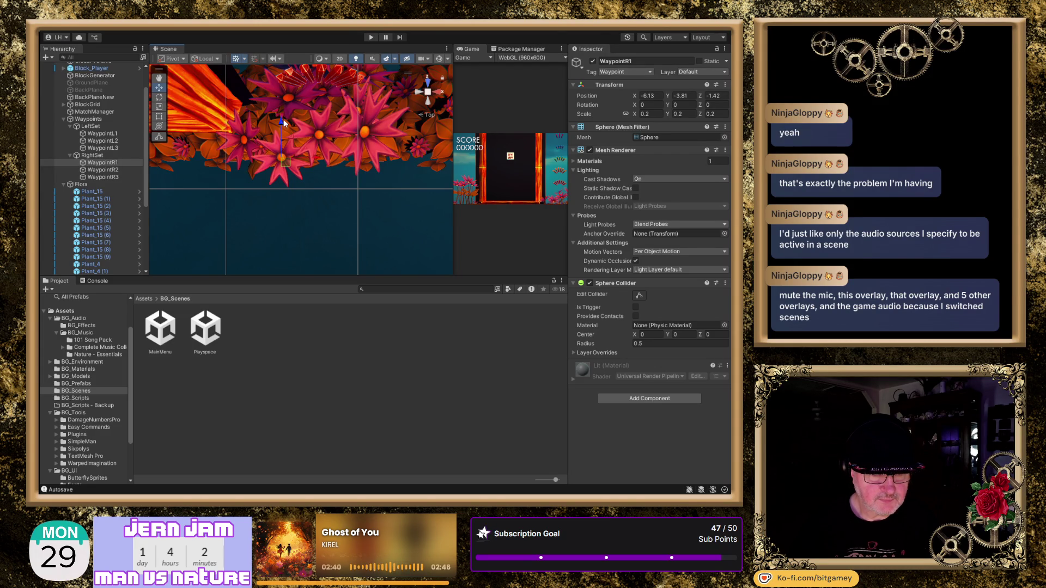
click(430, 102)
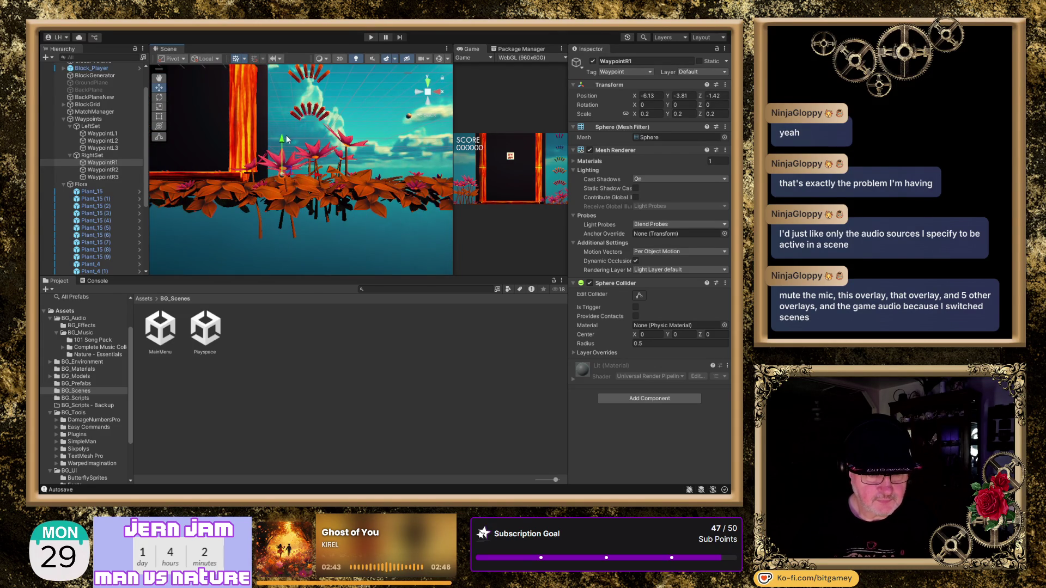
drag(279, 142, 286, 131)
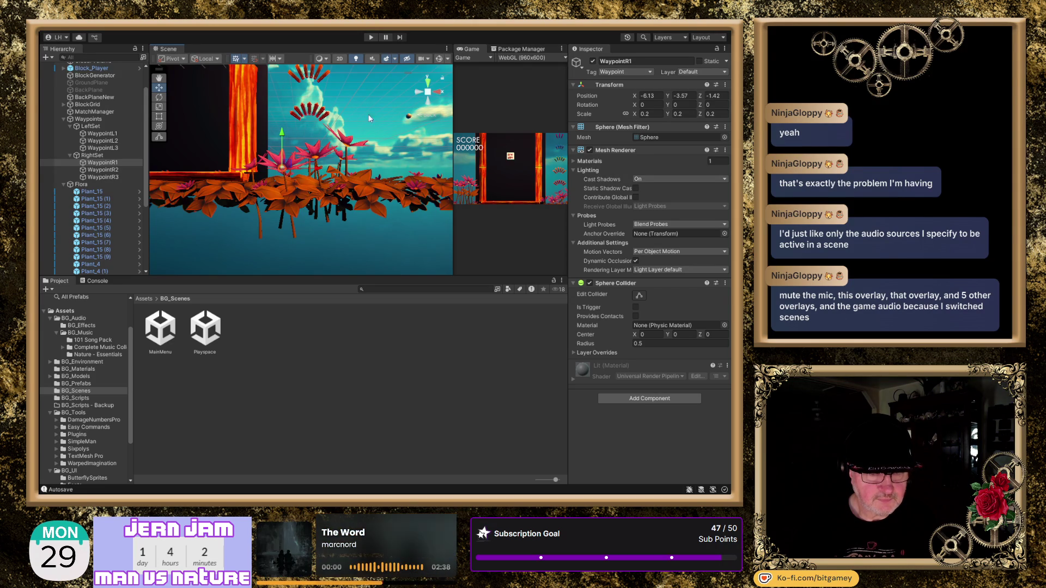
click(428, 85)
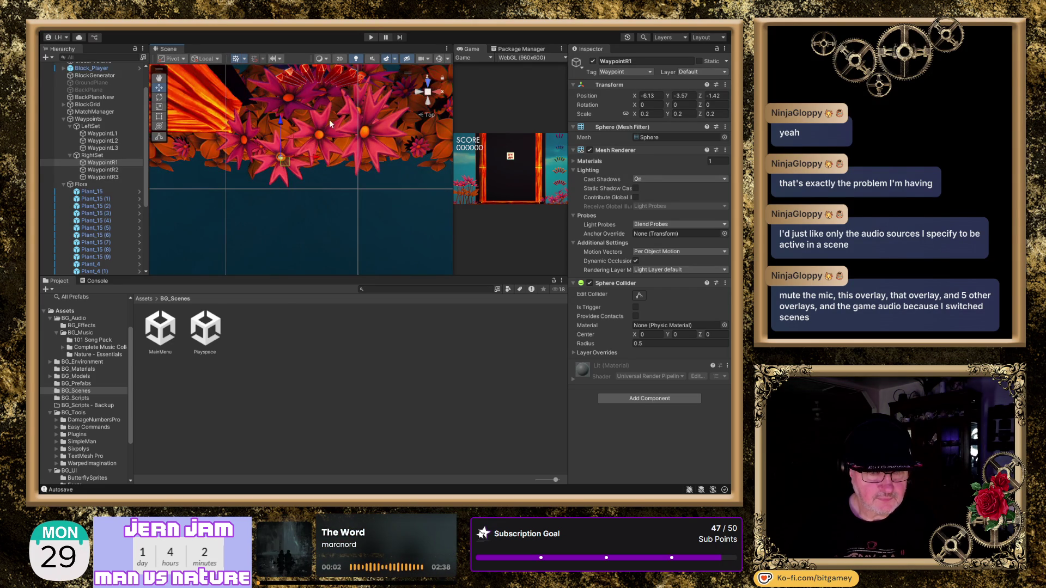
click(429, 102)
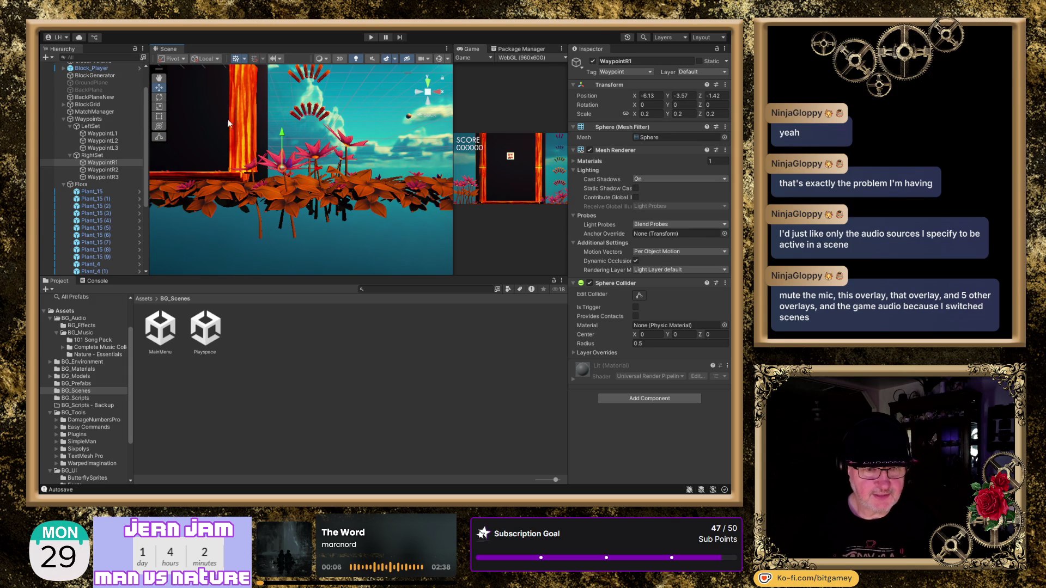
- Move WaypointR2 far left near the pillar and lower it among the flowers
click(113, 170)
click(444, 118)
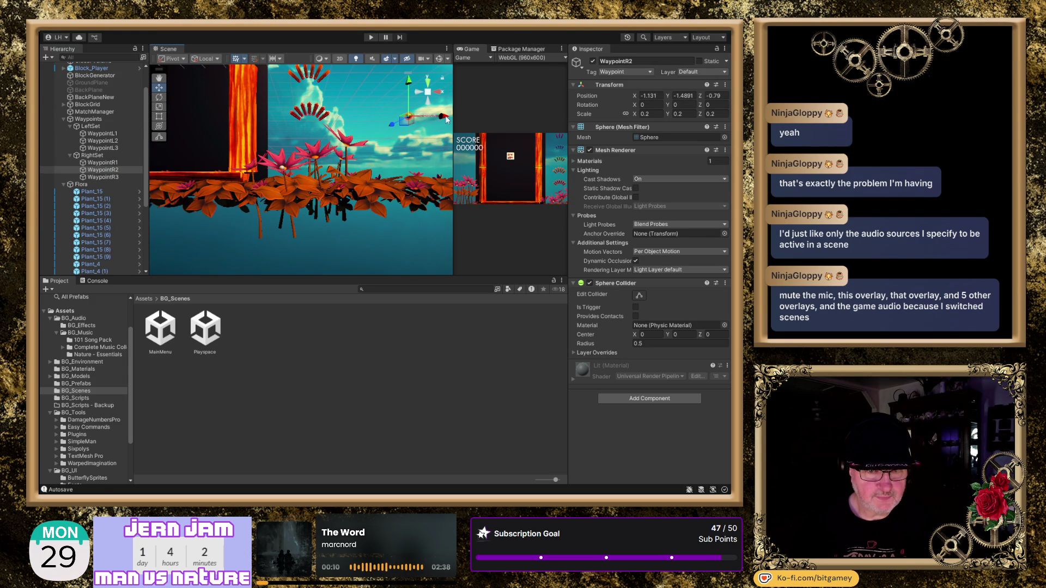
mouse_move(634, 95)
mouse_down()
mouse_move(617, 96)
mouse_move(629, 96)
mouse_up()
text(-5.2)
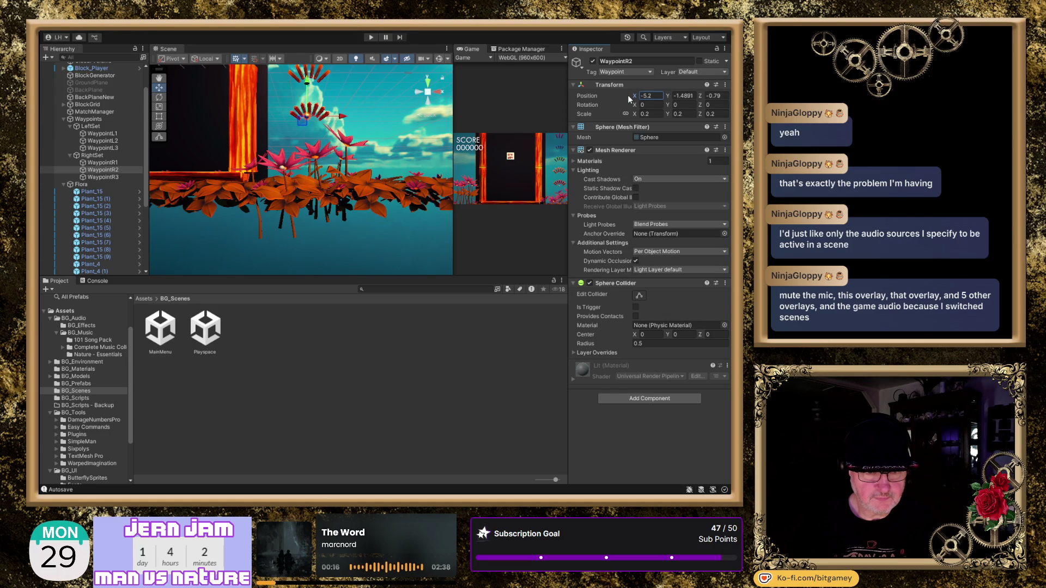
drag(307, 83, 310, 124)
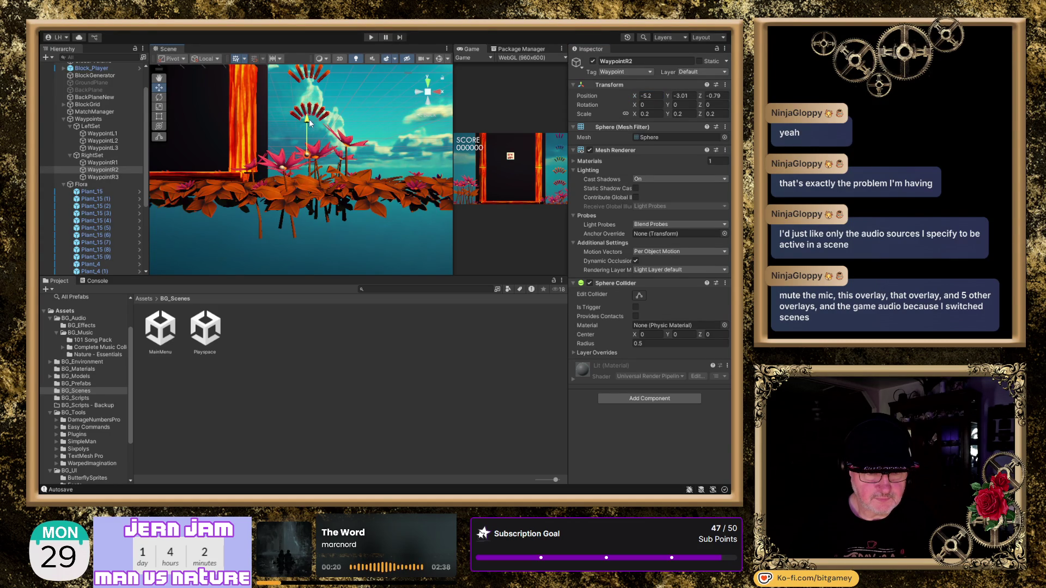
drag(342, 156, 354, 158)
click(430, 83)
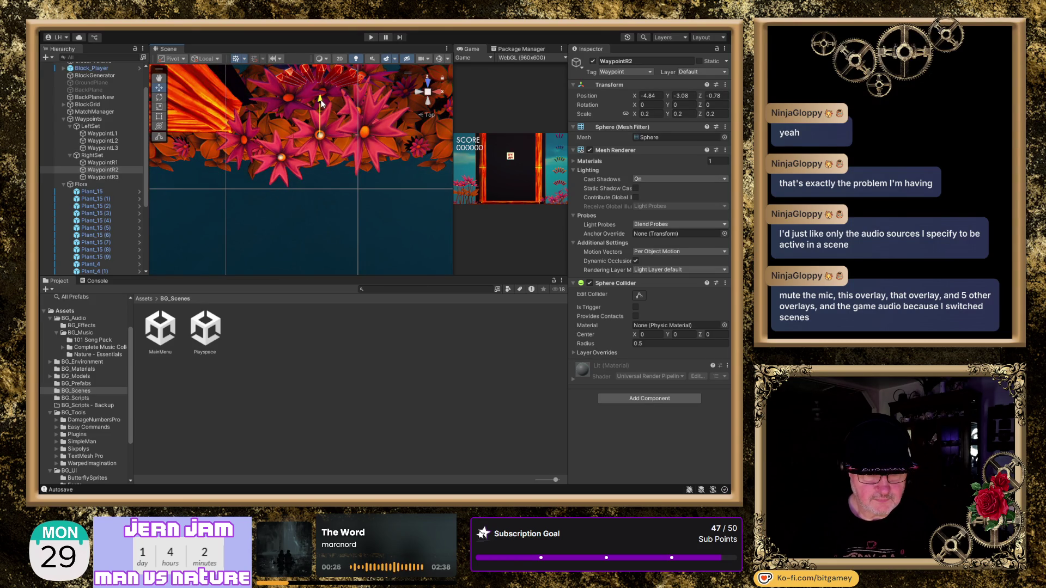
click(430, 105)
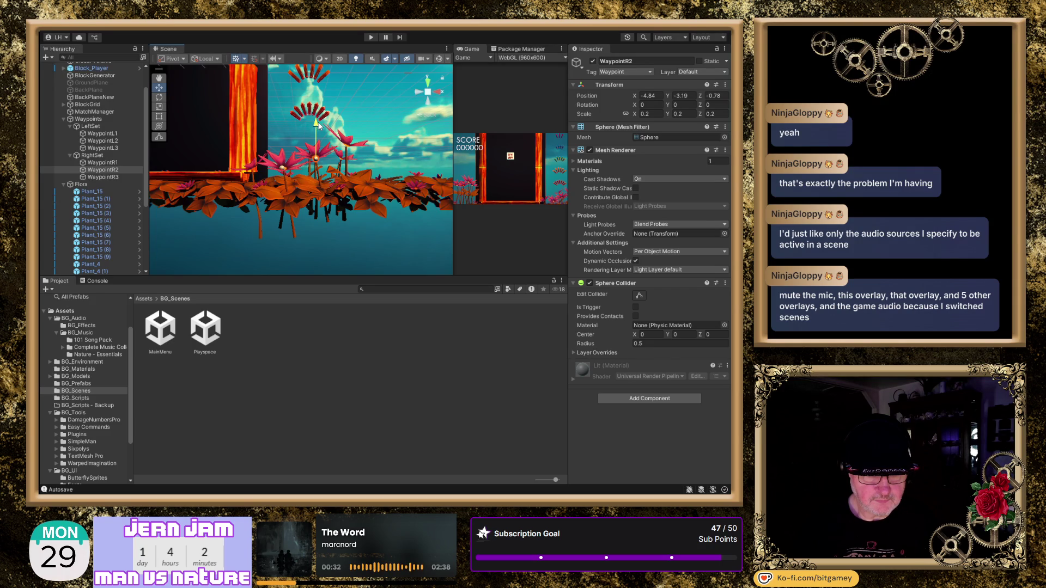
drag(321, 123, 321, 103)
click(429, 86)
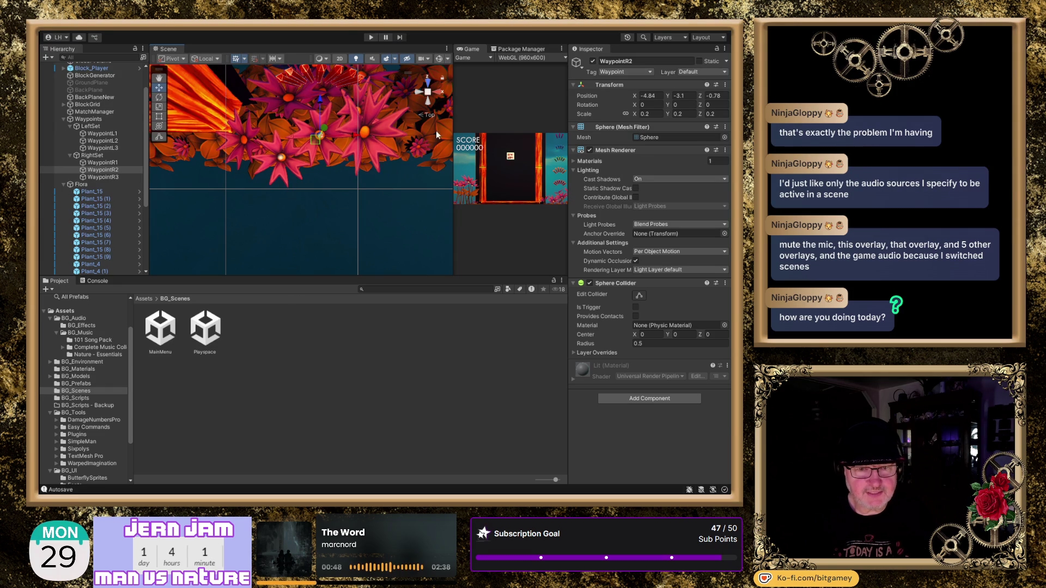
- Fine-tune WaypointR2 to X -4.882, Y -3.115, Z -0.78, then orbit around the flowers
click(428, 104)
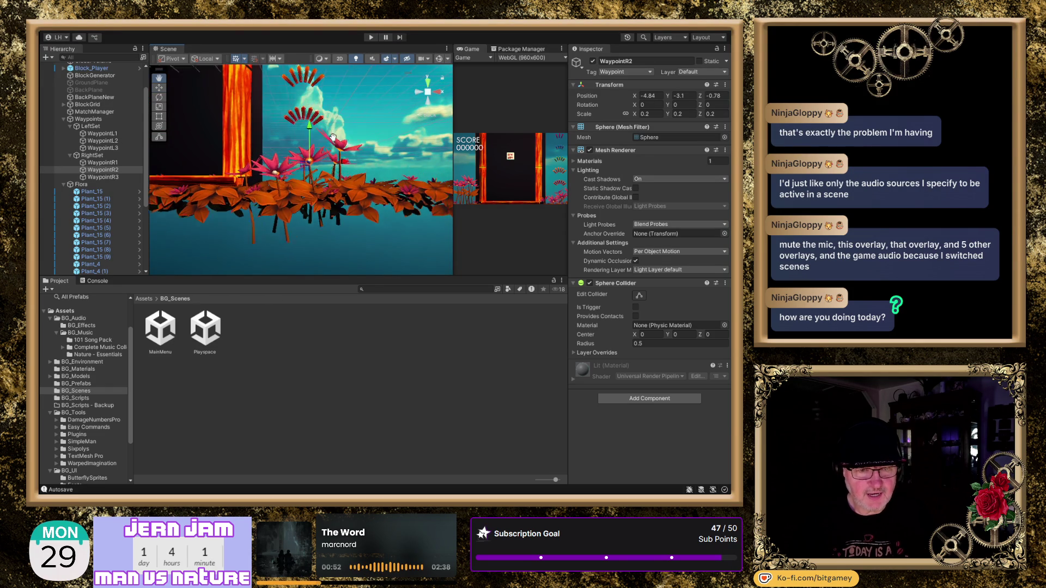
mouse_move(340, 121)
mouse_down()
mouse_move(317, 124)
mouse_move(330, 136)
mouse_move(329, 243)
mouse_up()
scroll(316, 120, up, 5)
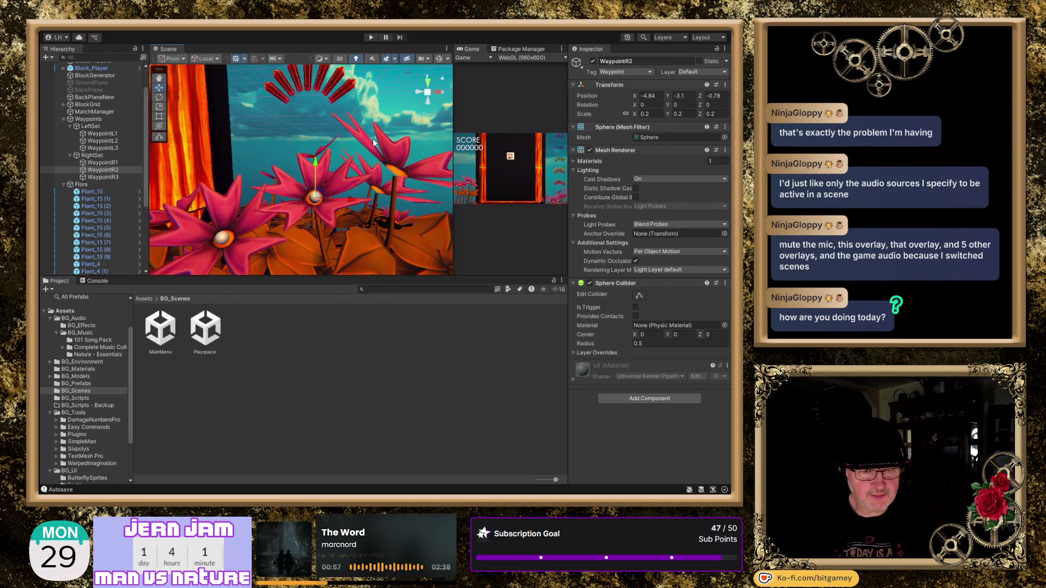
drag(350, 203, 350, 203)
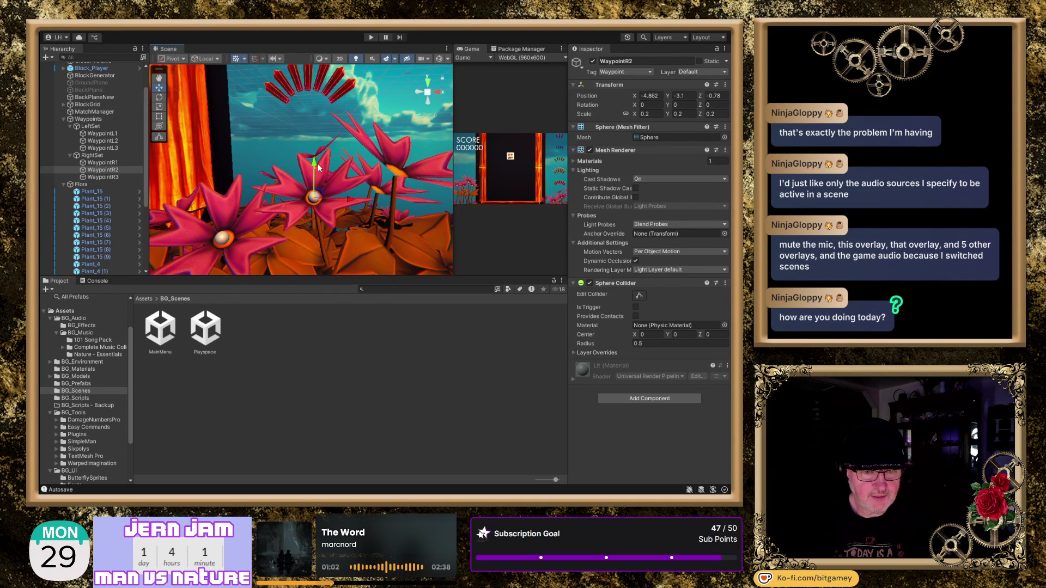
drag(313, 162, 314, 163)
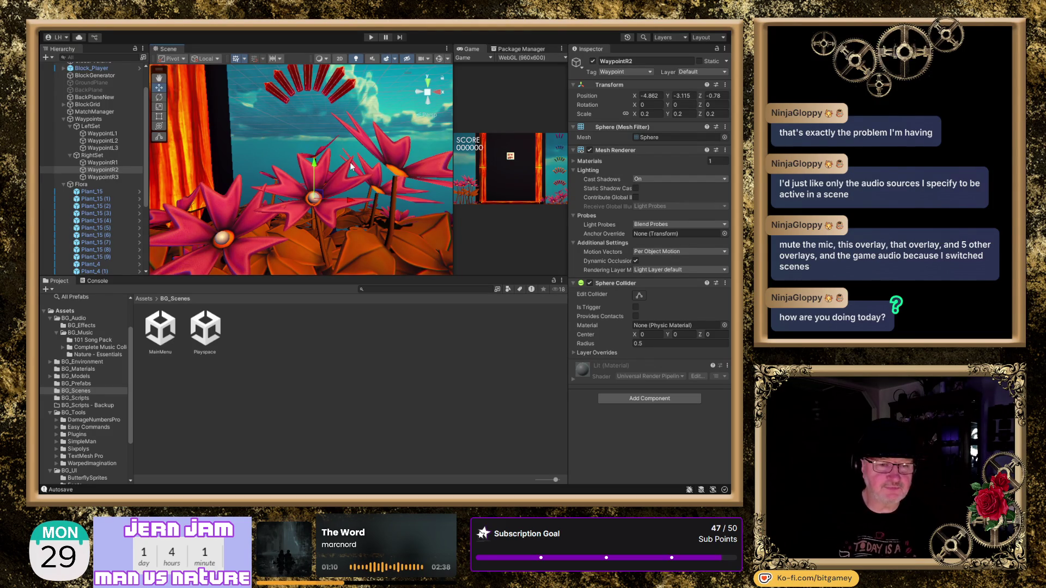
click(430, 83)
click(428, 104)
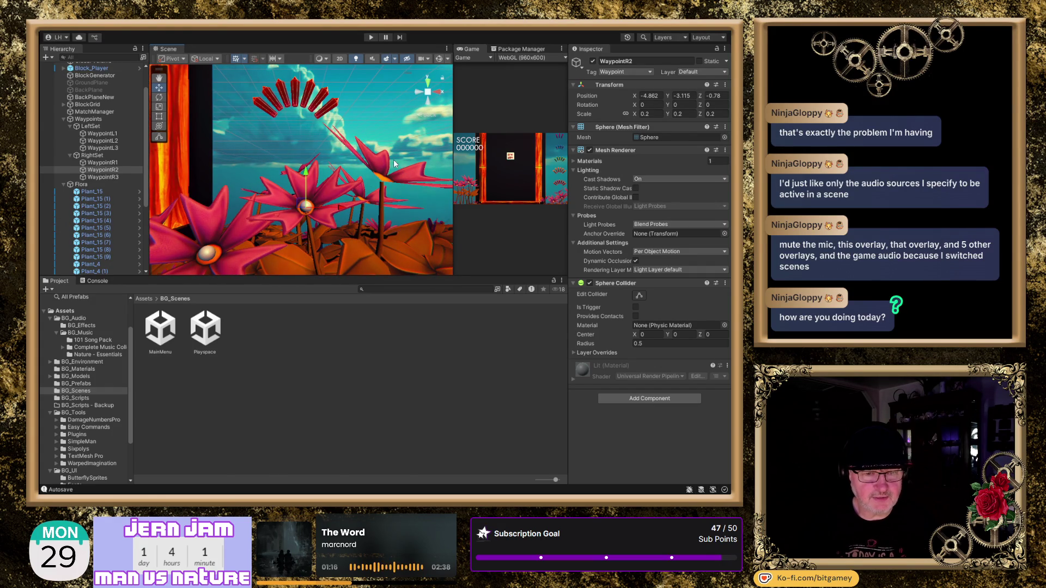
mouse_move(392, 158)
mouse_down()
mouse_move(263, 193)
mouse_move(289, 161)
mouse_up()
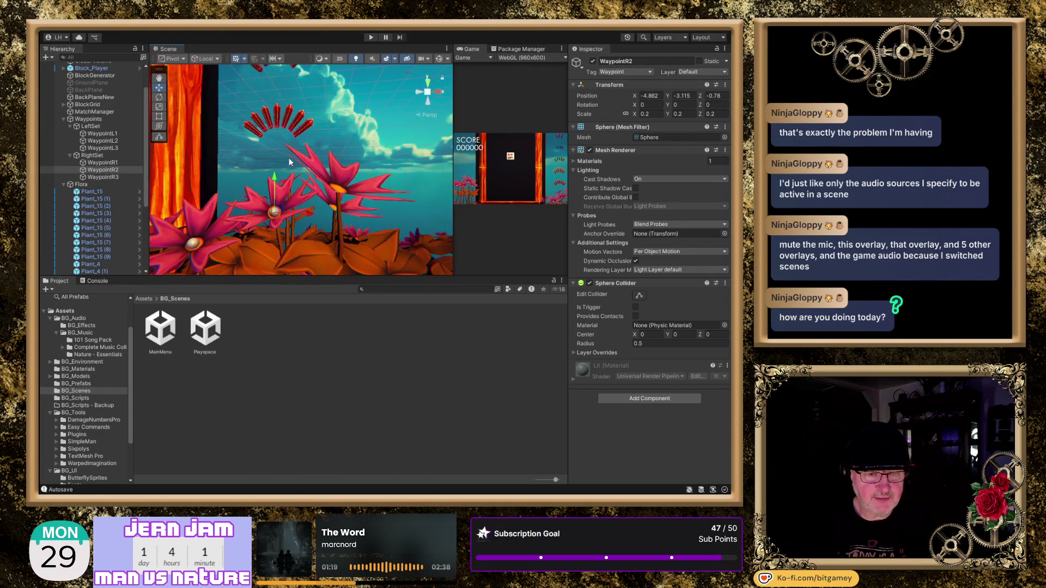
scroll(312, 145, down, 6)
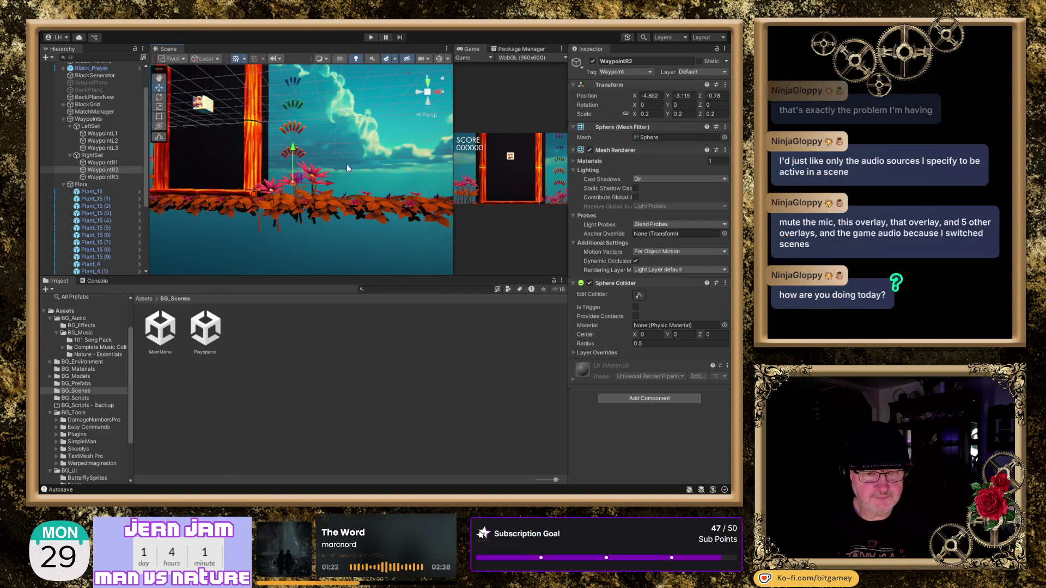
drag(271, 186, 304, 175)
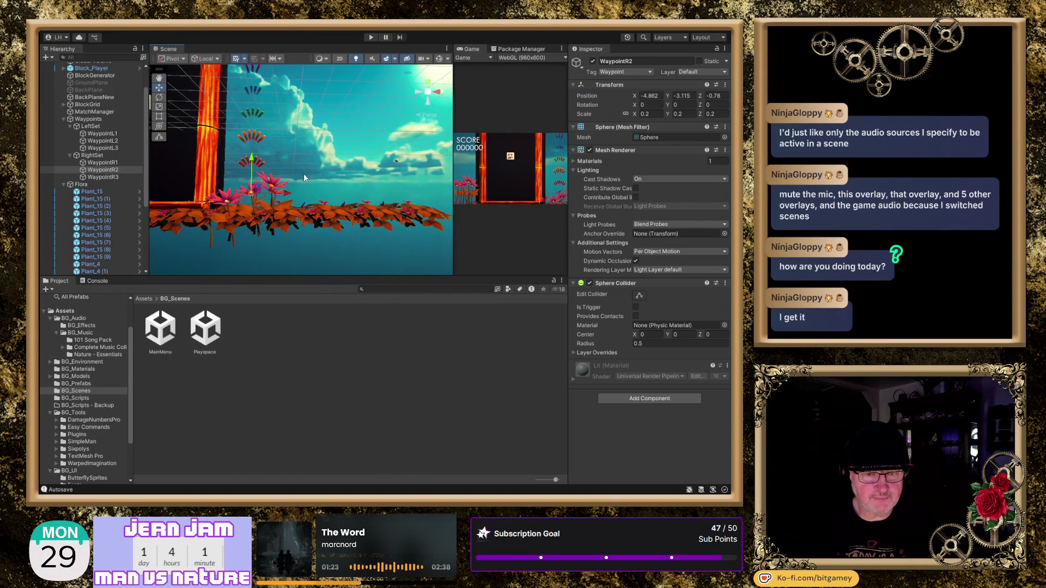
- Slide WaypointR3 left and down, then raise it slightly to -3.631, -2.63, -0.69
click(396, 161)
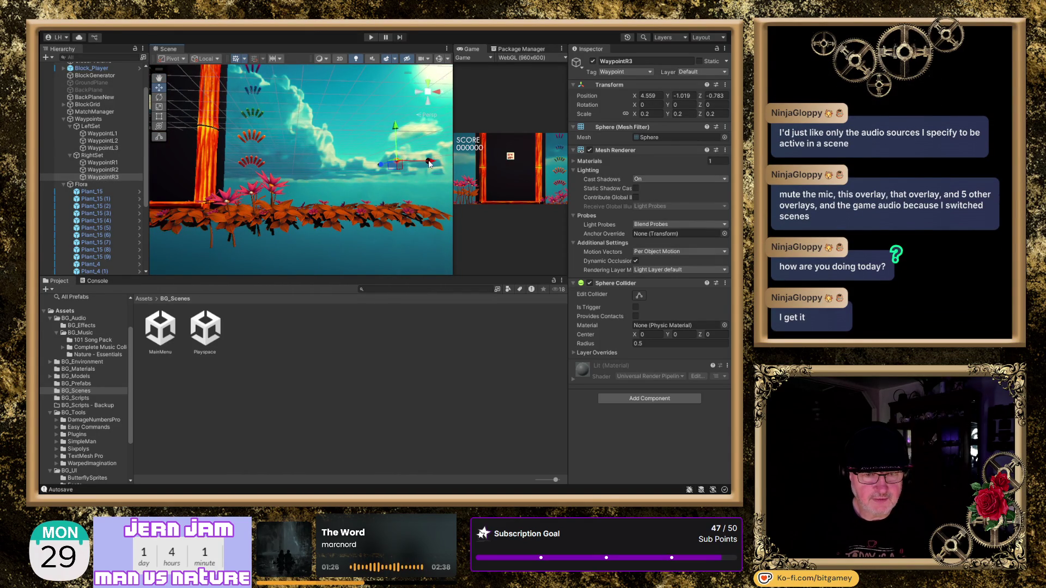
drag(430, 163, 308, 173)
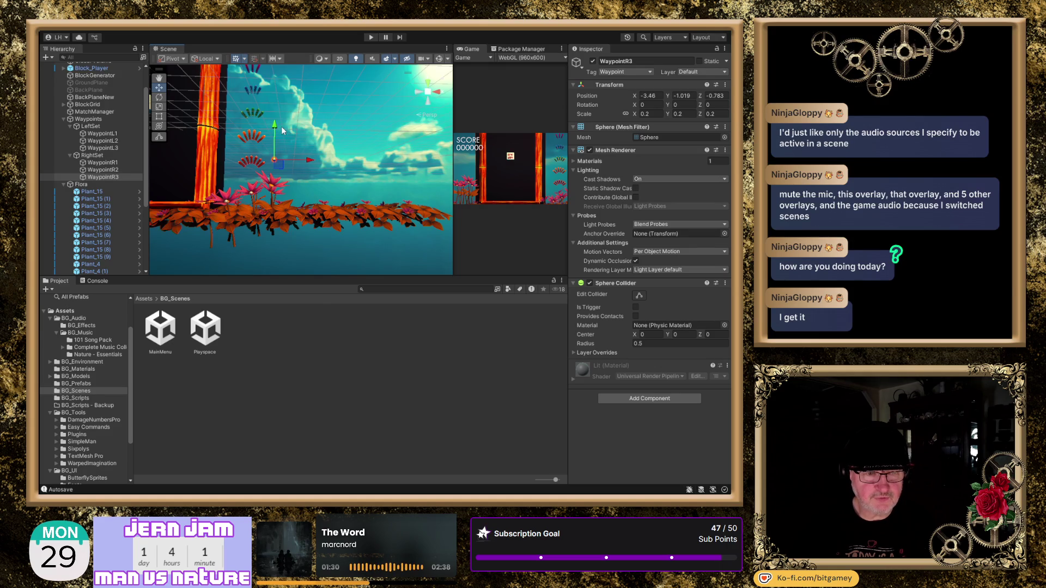
drag(276, 128, 275, 153)
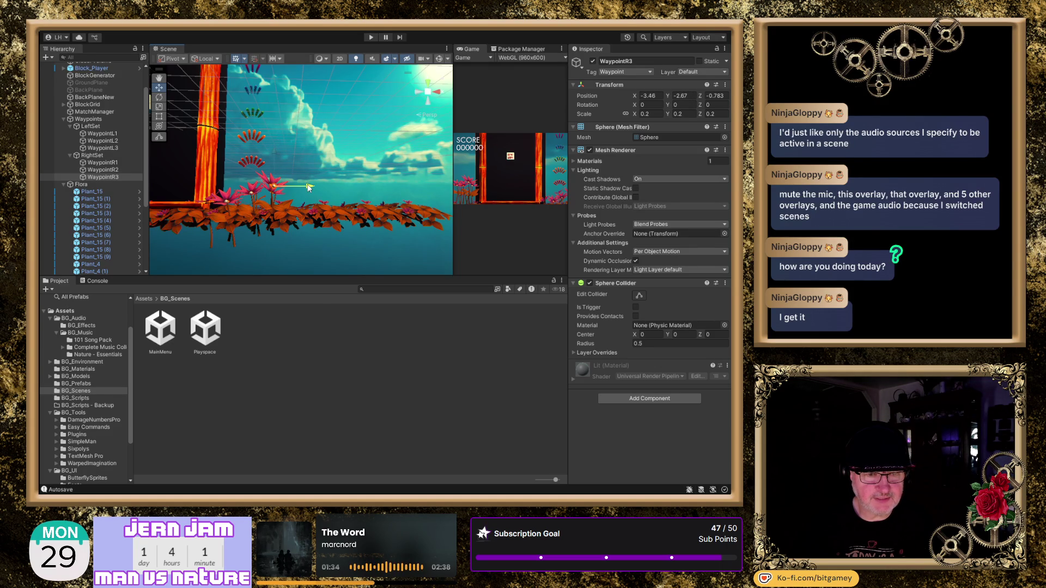
click(429, 82)
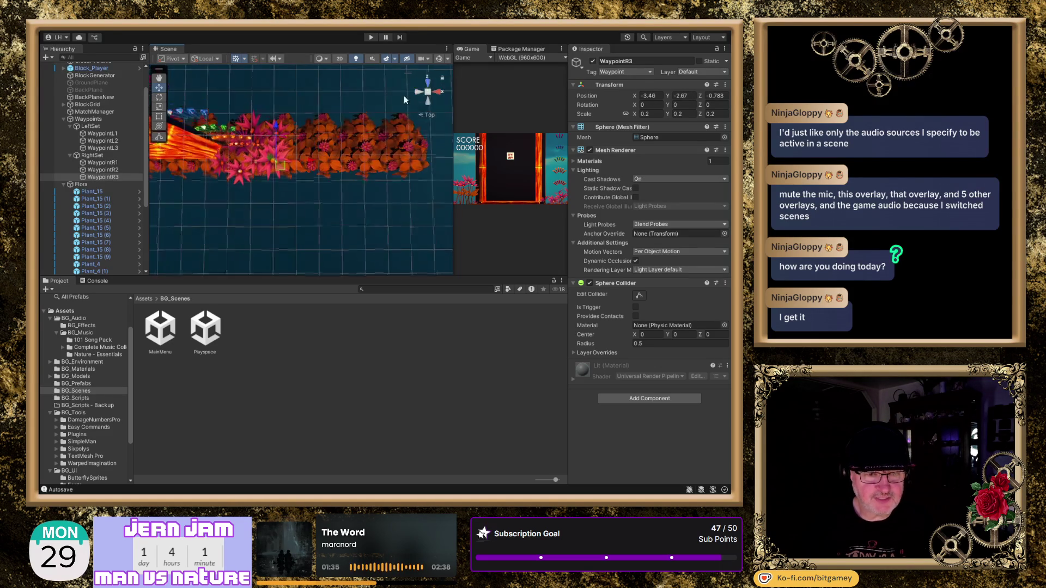
scroll(284, 144, up, 5)
mouse_move(276, 142)
mouse_down()
mouse_move(365, 162)
mouse_move(358, 197)
mouse_move(325, 99)
mouse_move(315, 132)
mouse_move(278, 94)
mouse_up()
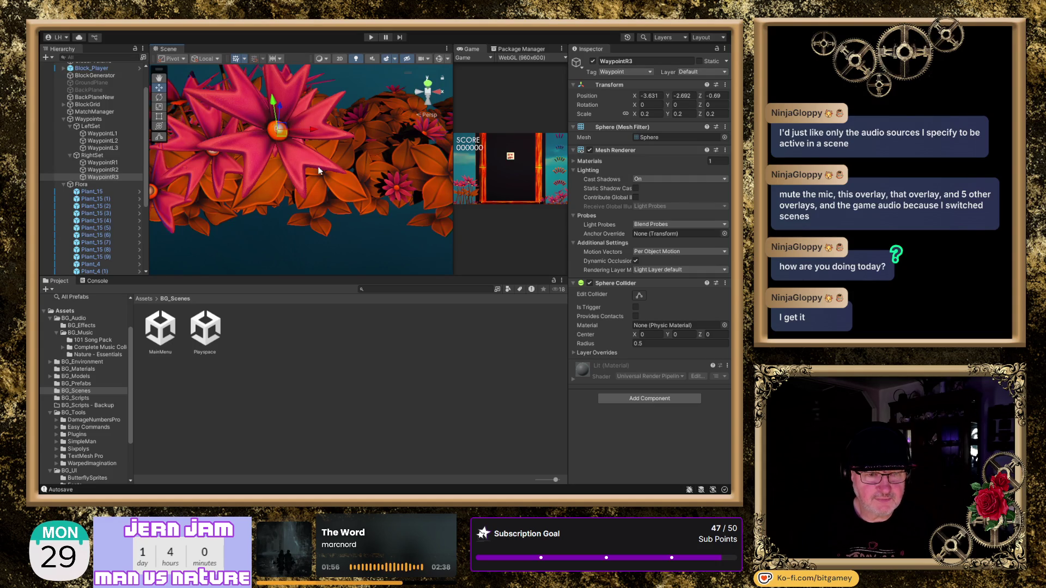
click(428, 102)
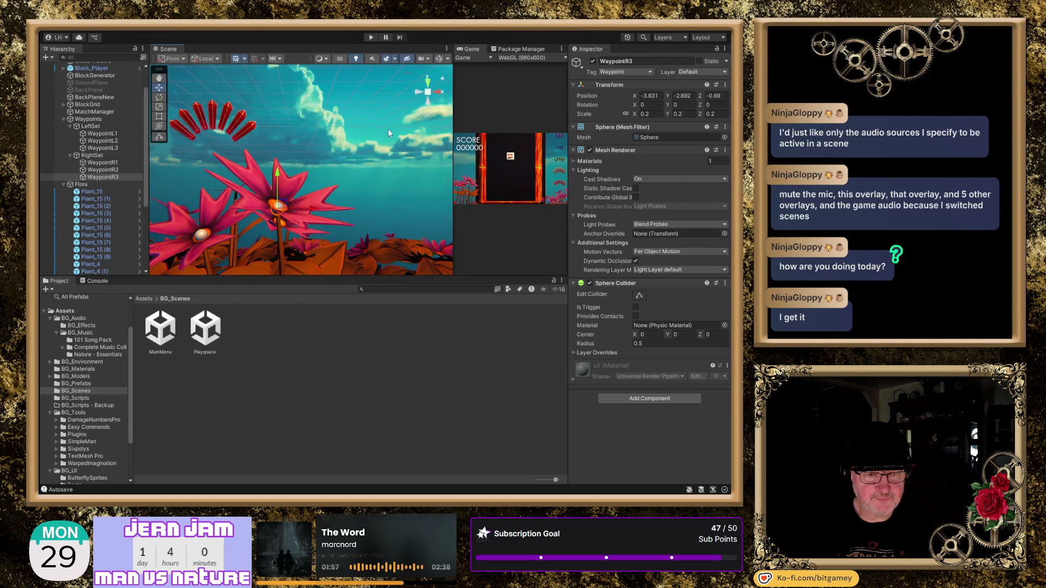
drag(289, 167, 289, 162)
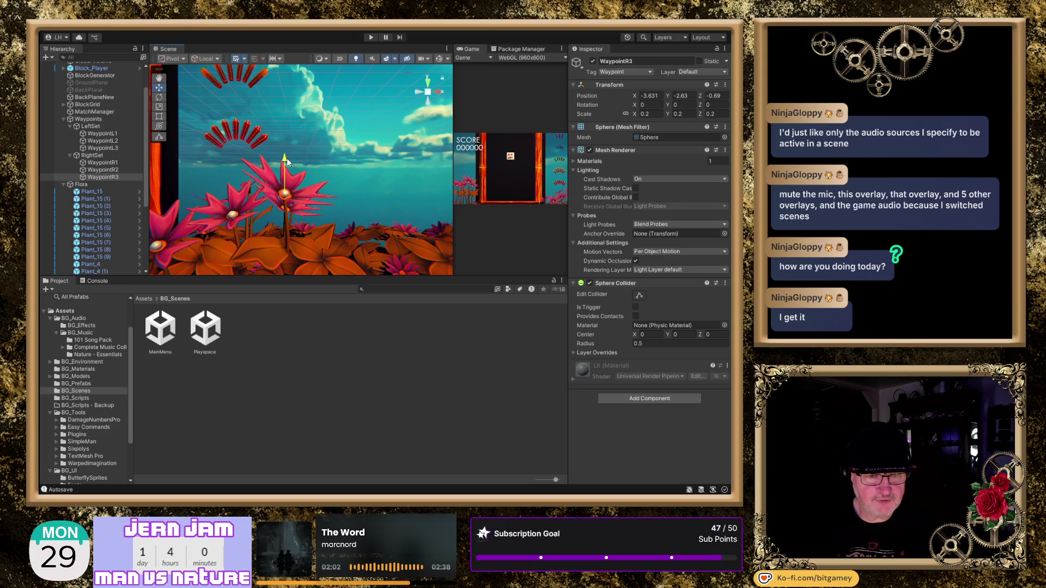
drag(271, 220, 299, 182)
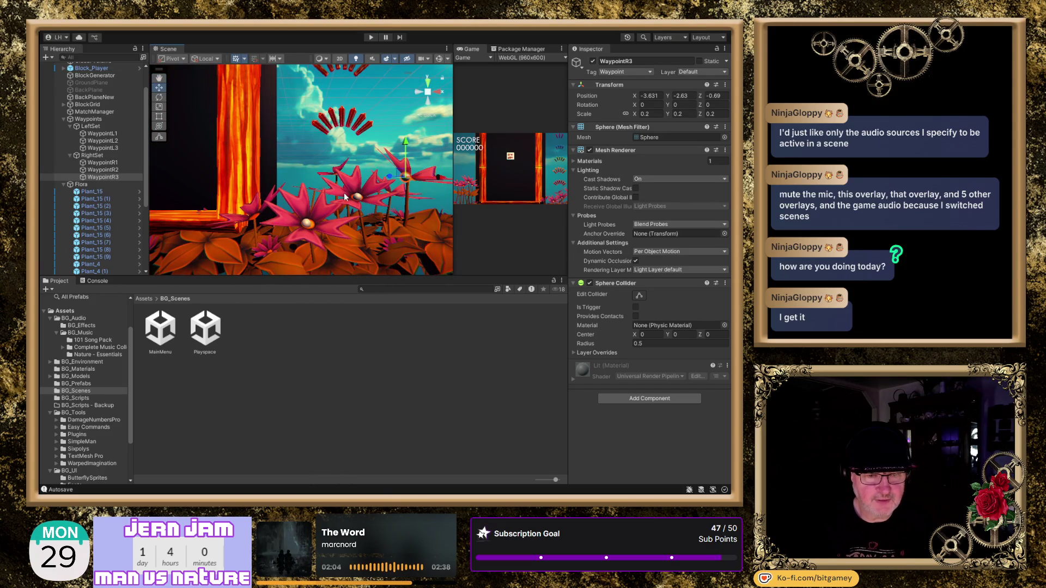
scroll(336, 168, down, 8)
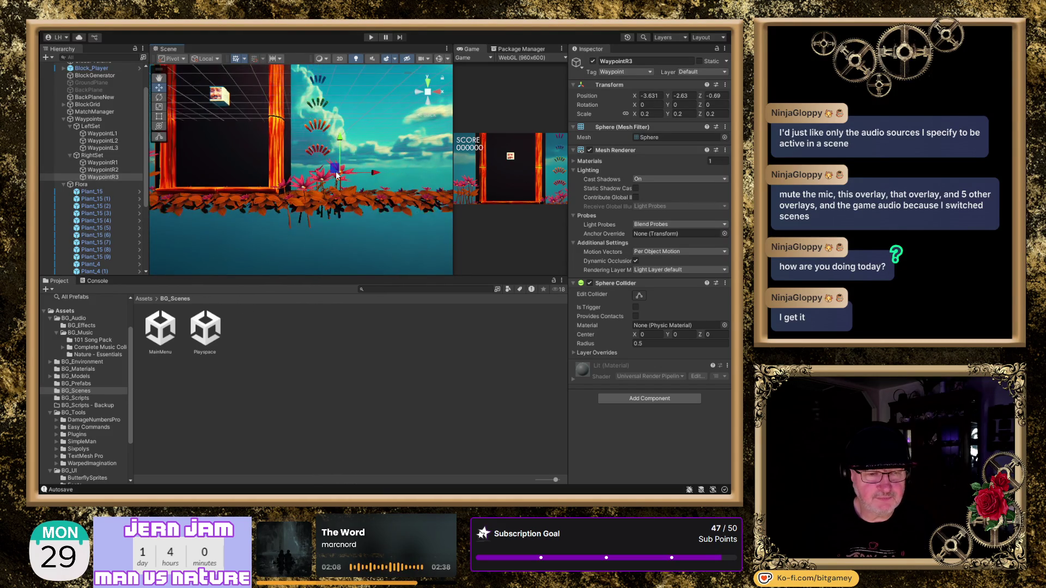
drag(337, 175, 371, 163)
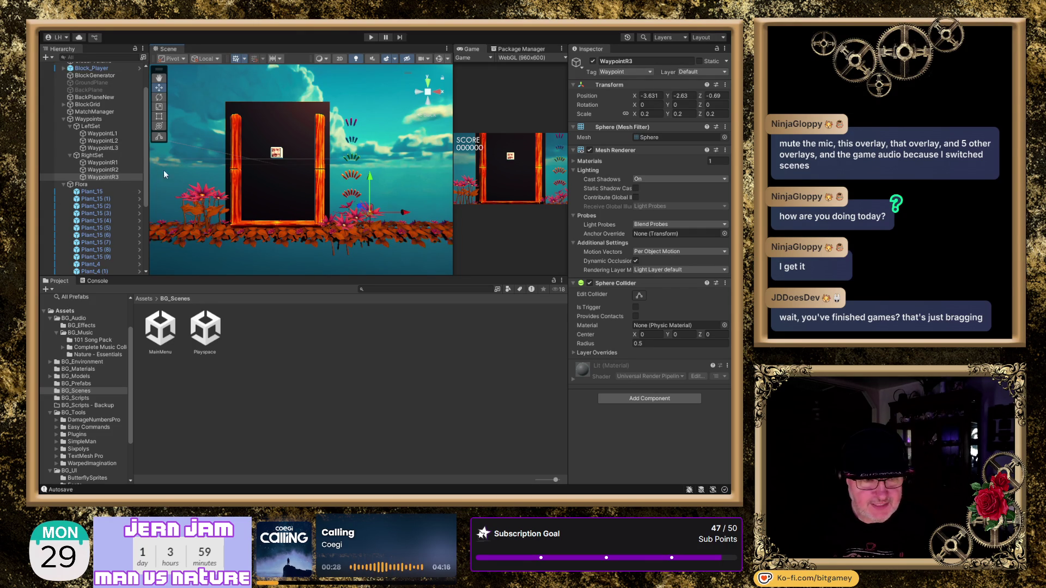
- Select all six waypoints and disable their Mesh Renderer to hide the spheres
shift+click(103, 134)
ctrl+click(95, 156)
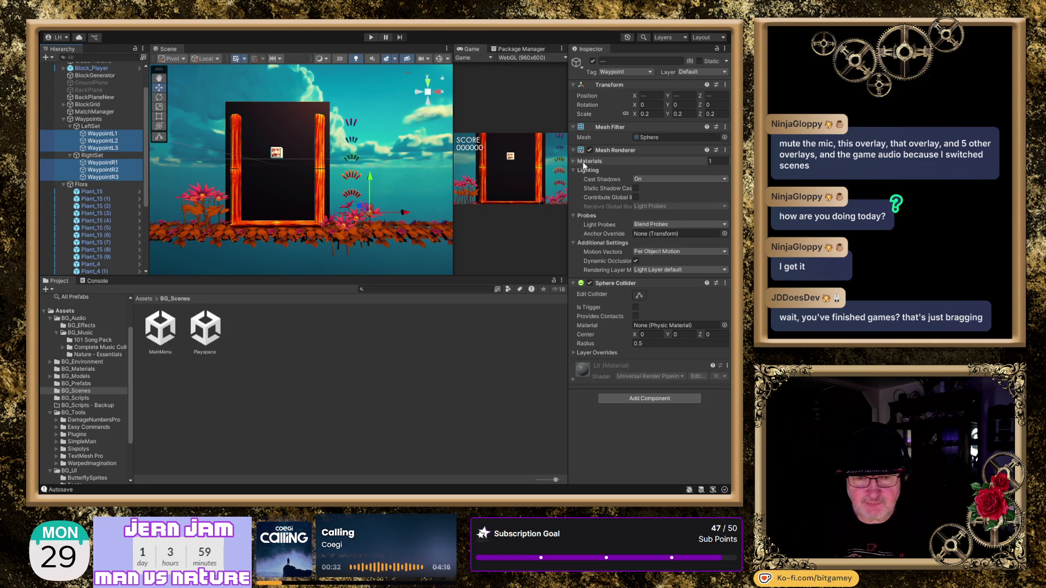
click(589, 150)
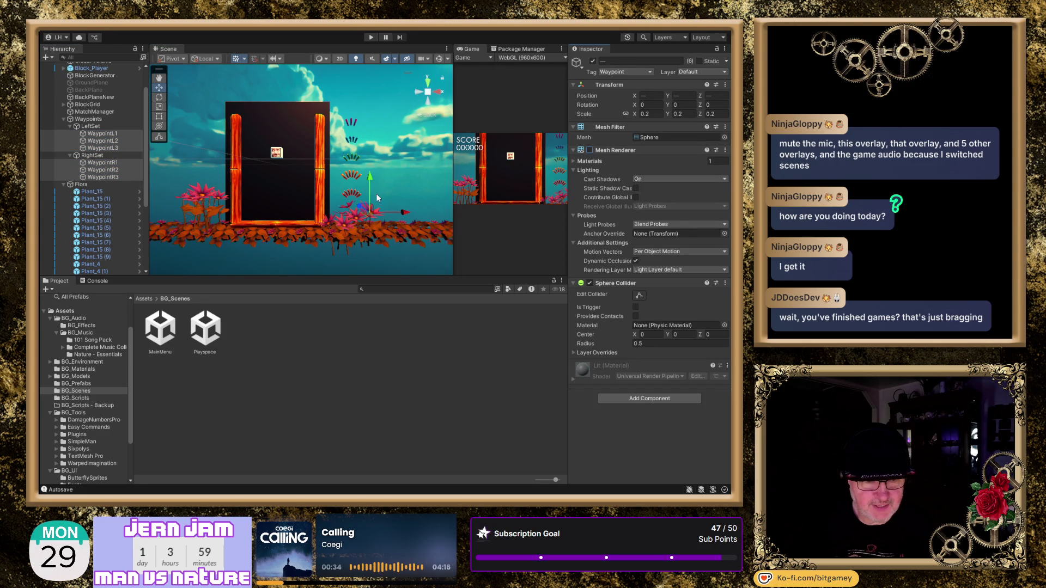
- Collapse Waypoints and Flora, expand Canvas, and frame txtSCORE in the scene
click(63, 119)
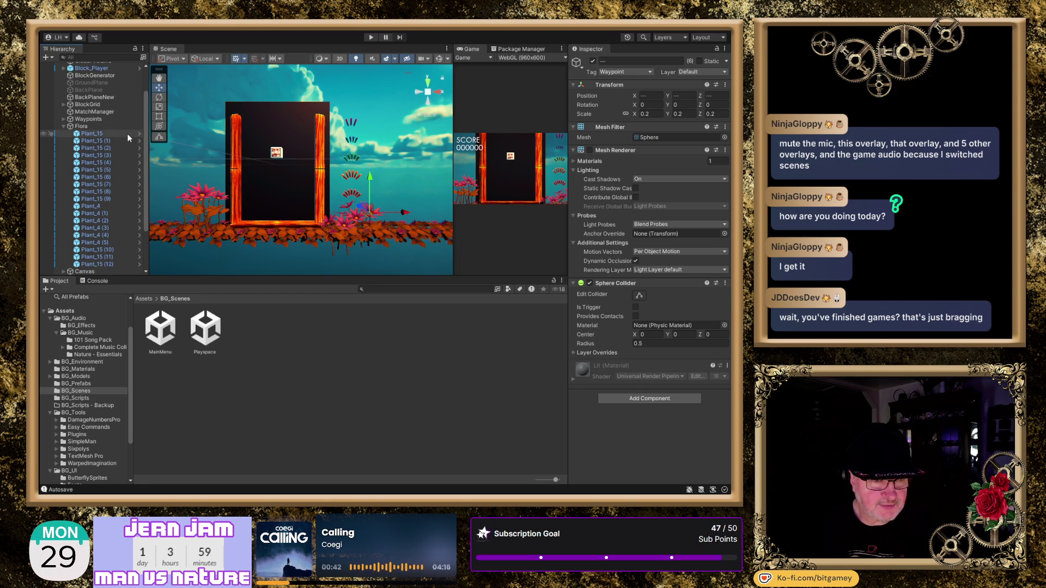
click(64, 126)
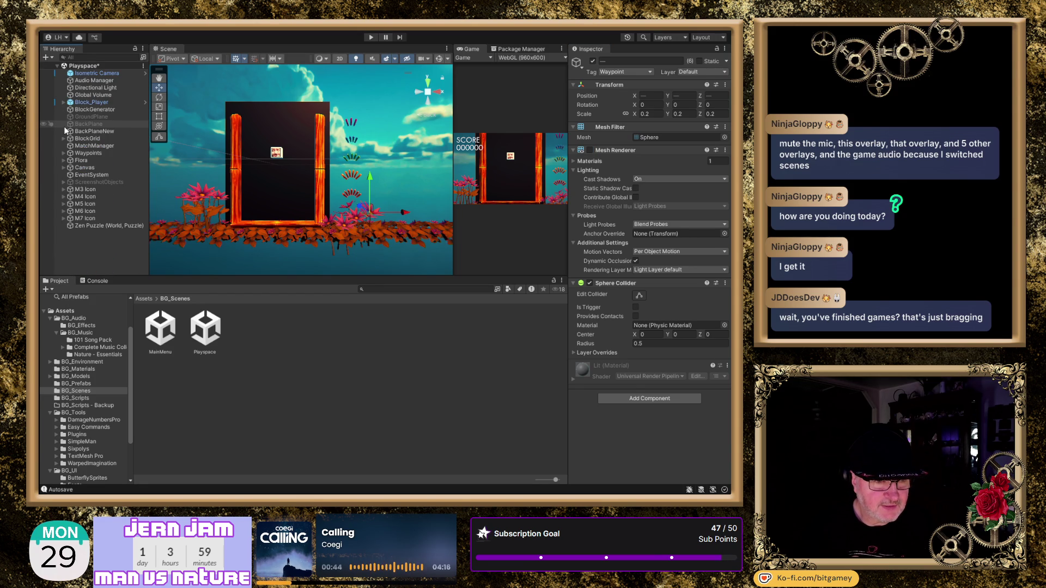
click(64, 167)
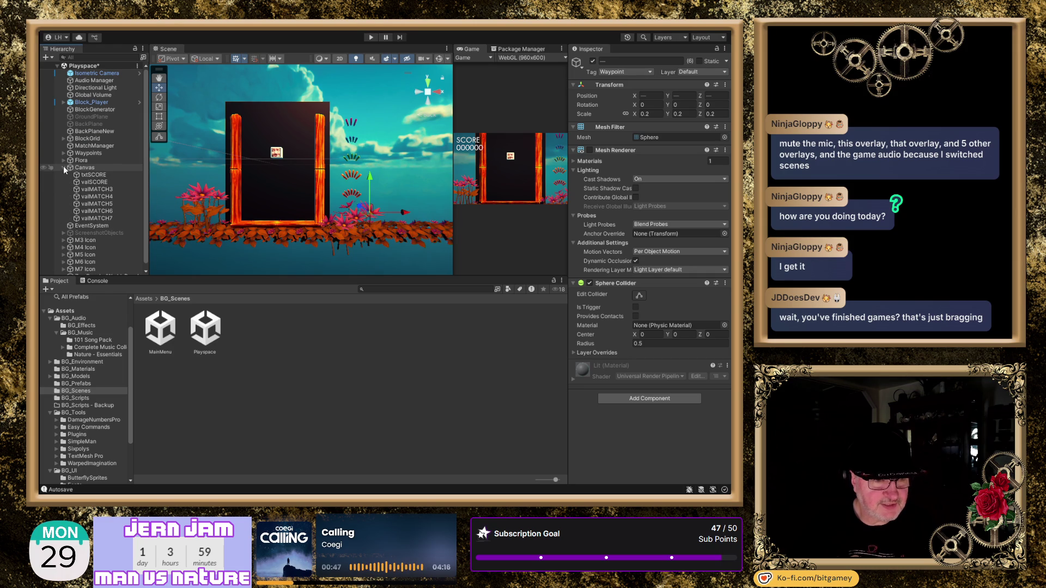
double_click(90, 175)
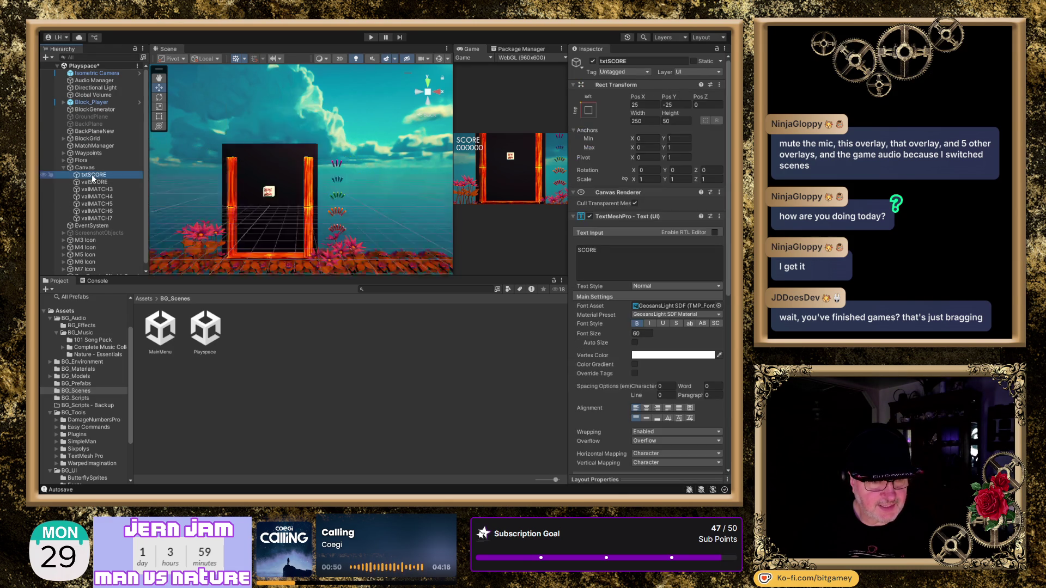
scroll(297, 168, down, 3)
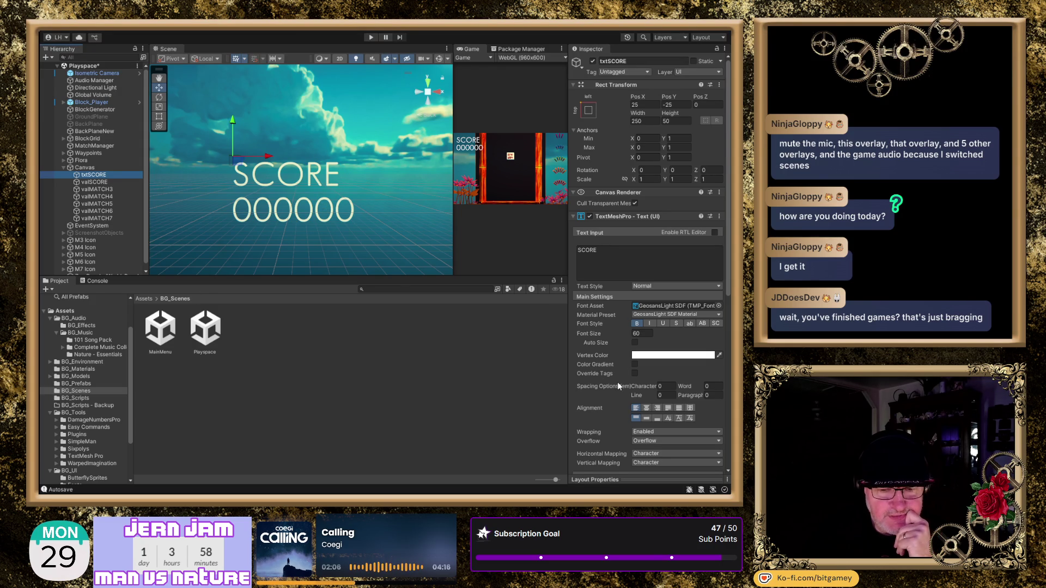
- Set the font size of both txtSCORE and valSCORE to 37
drag(593, 331, 515, 348)
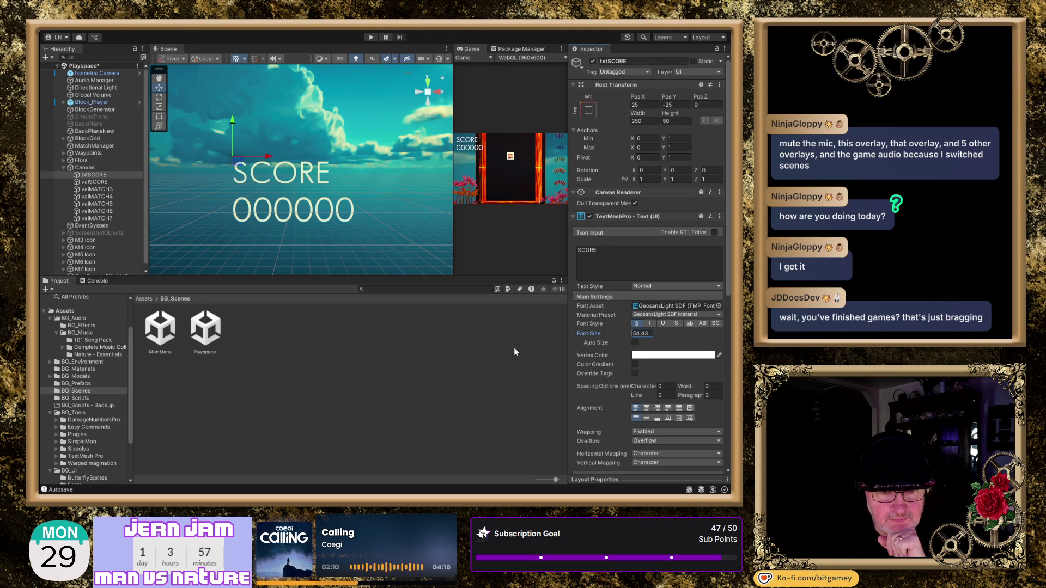
key(ctrl+z)
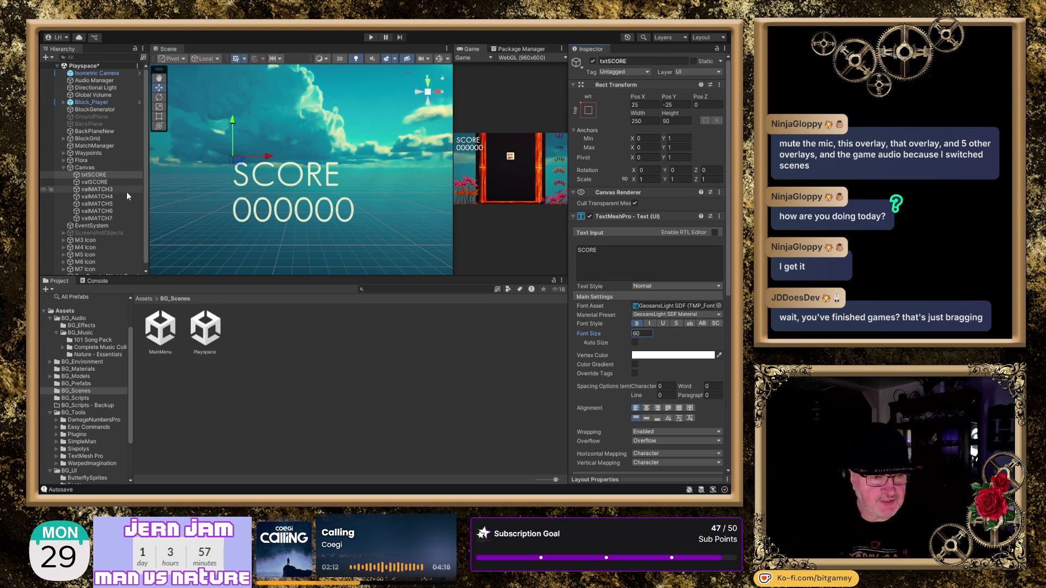
ctrl+click(104, 182)
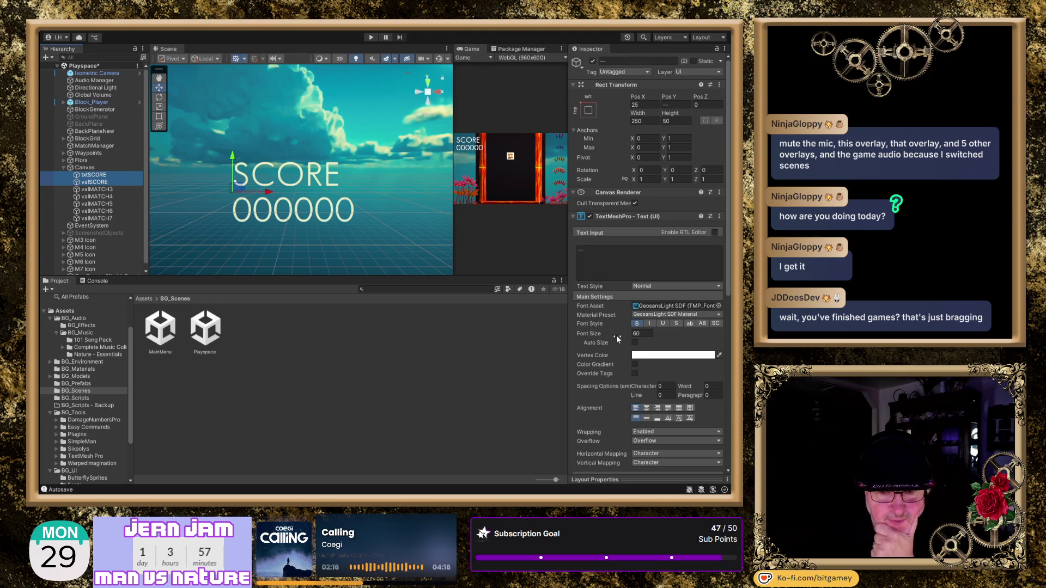
drag(586, 333, 544, 348)
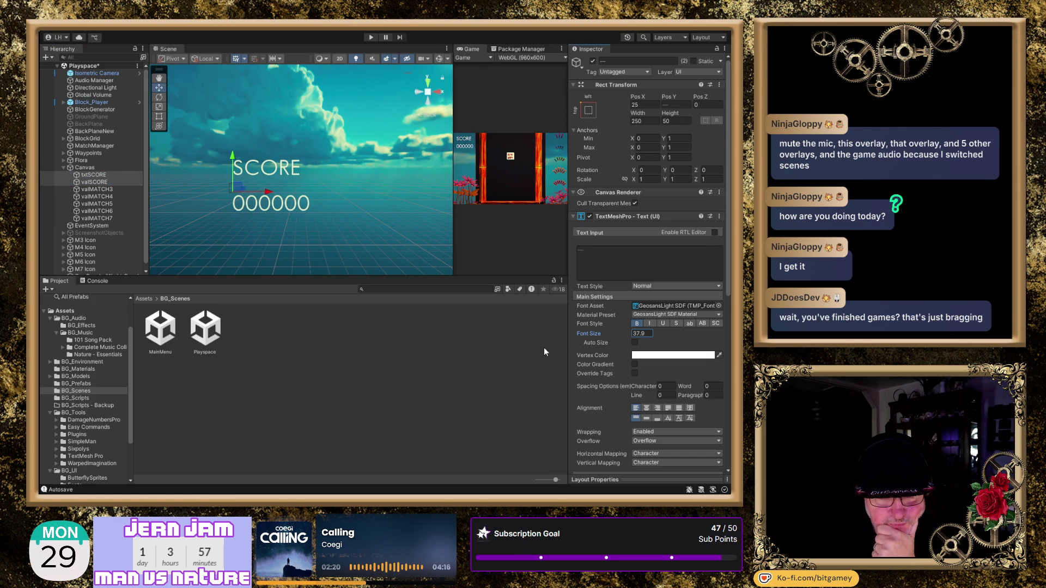
- Widen the Game view and move valSCORE up under the label to 17.2, -82.6
drag(453, 260, 328, 272)
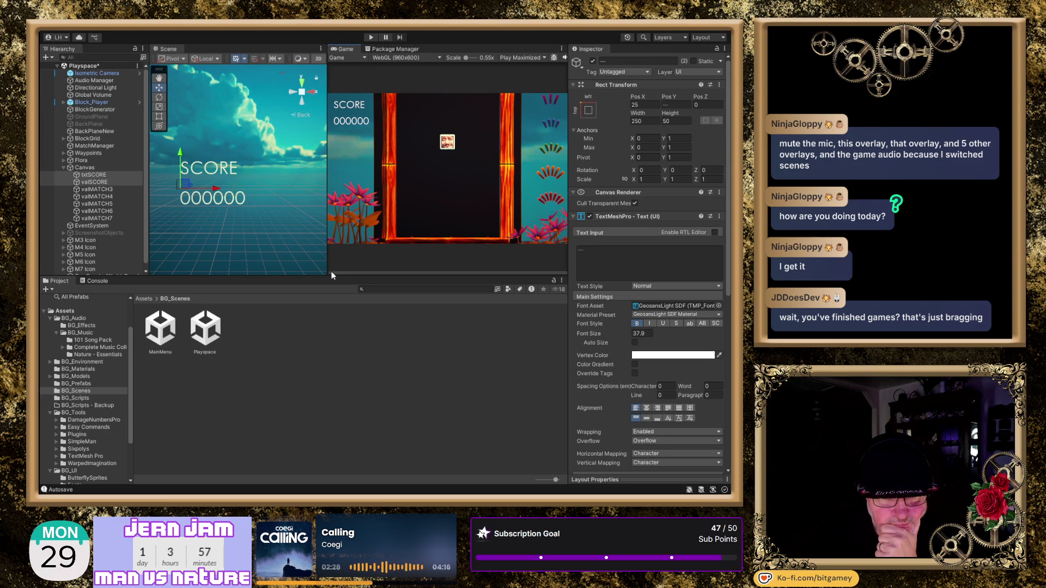
click(102, 183)
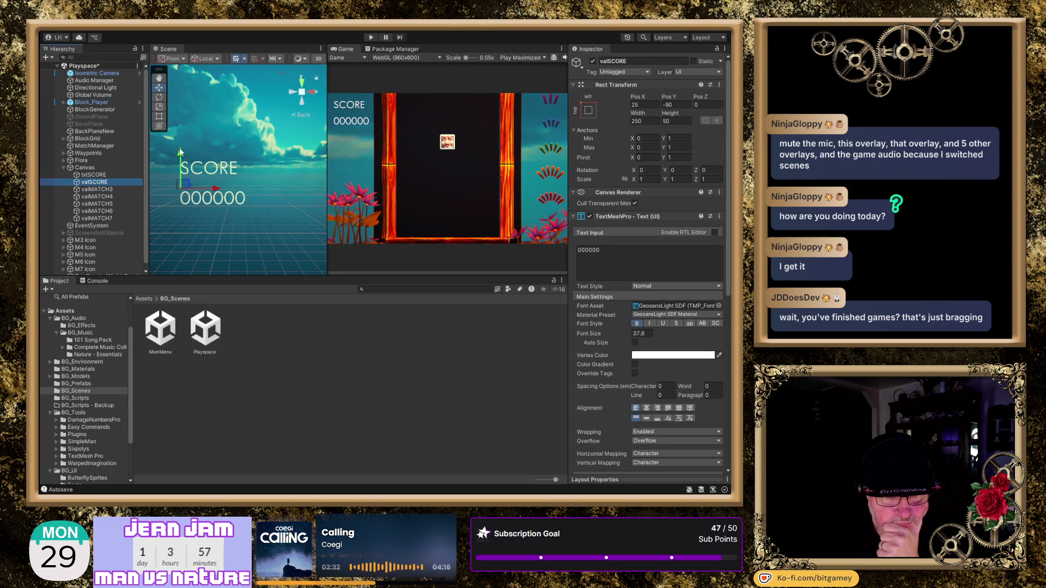
drag(180, 155, 185, 140)
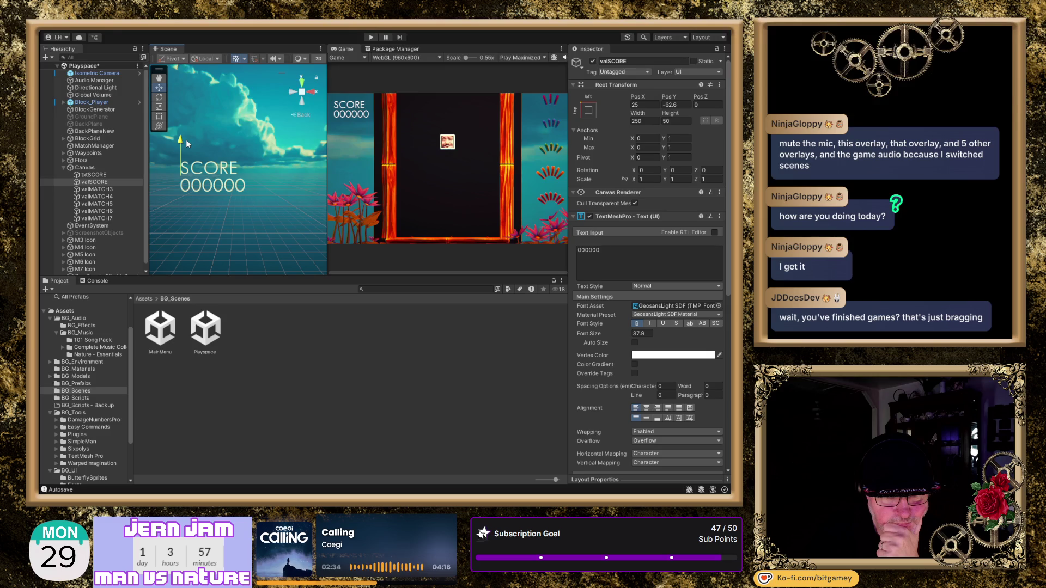
drag(218, 175, 215, 175)
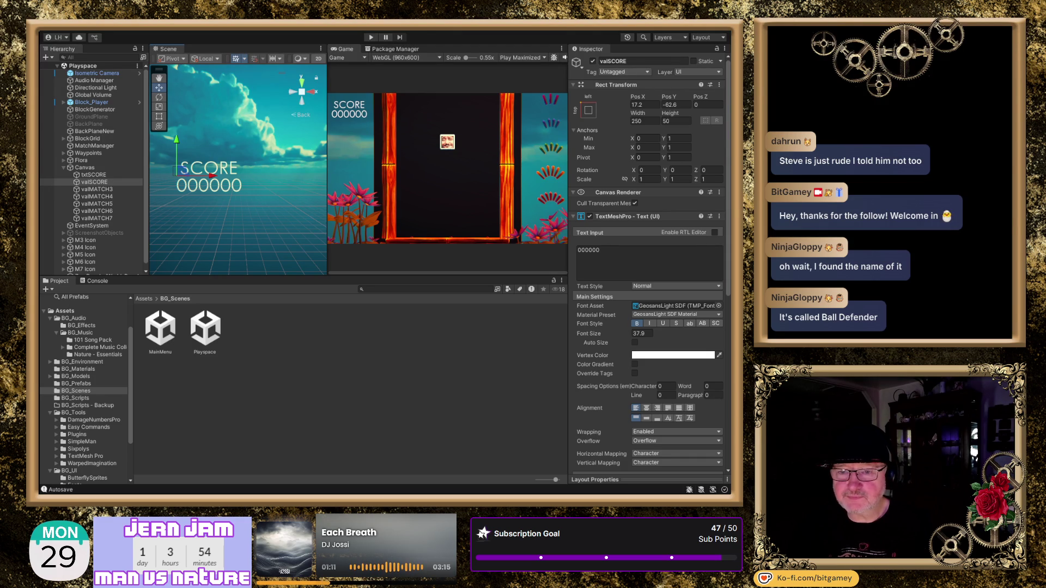
- Switch from Unity to the Opera tab with the ResetEra Ball Defender thread
key(alt+Tab)
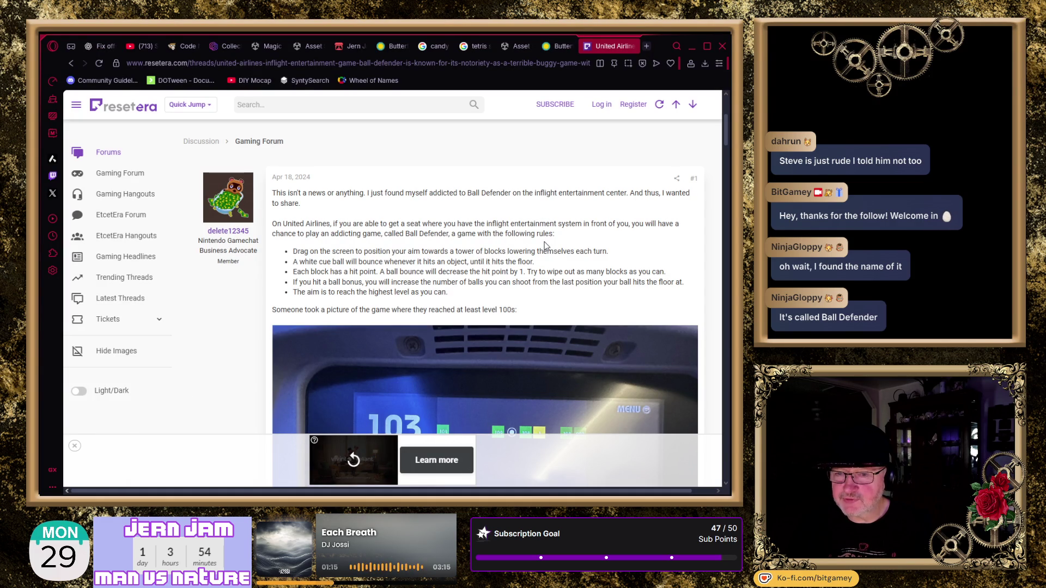
- Scroll past the Ball Defender photo to read the post calling it intentionally buggy
scroll(545, 246, down, 1)
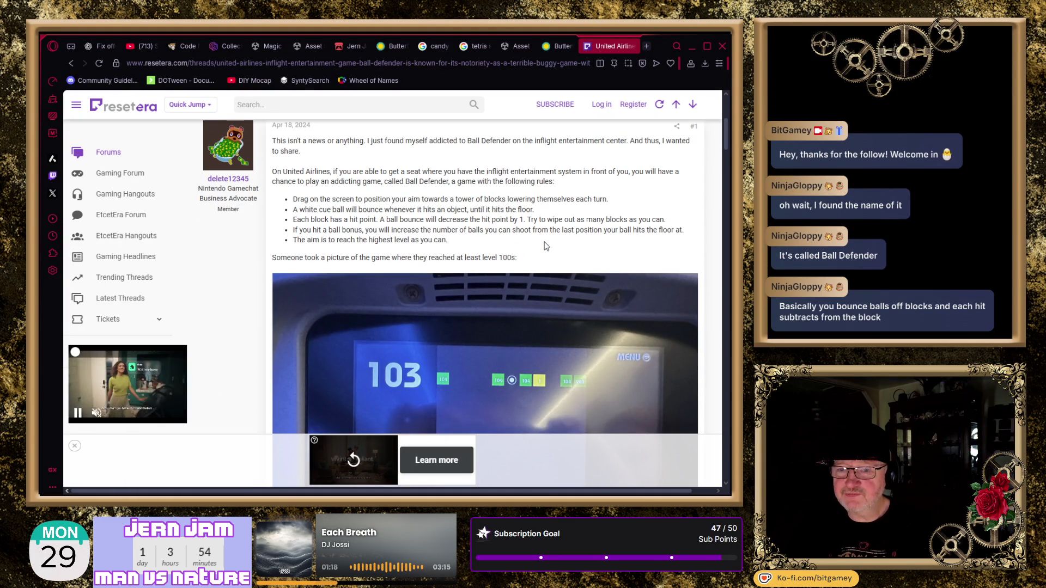
scroll(546, 246, down, 1)
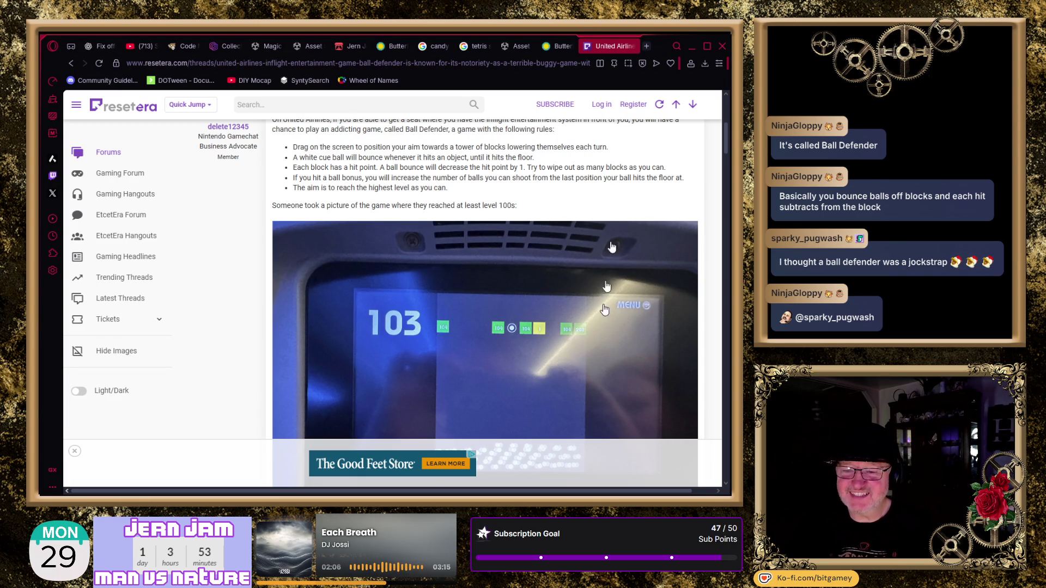
scroll(592, 302, down, 2)
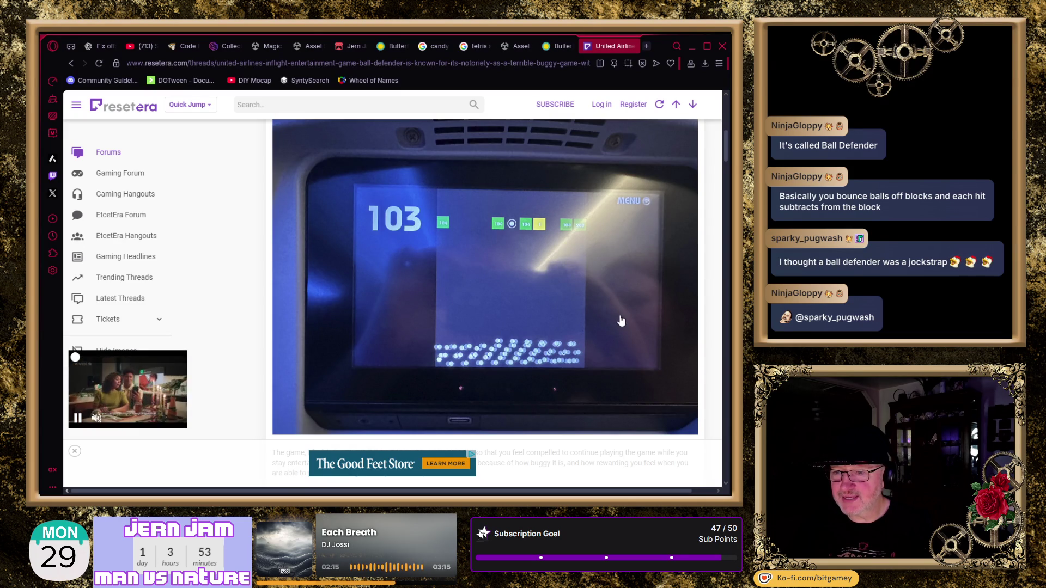
scroll(630, 303, down, 2)
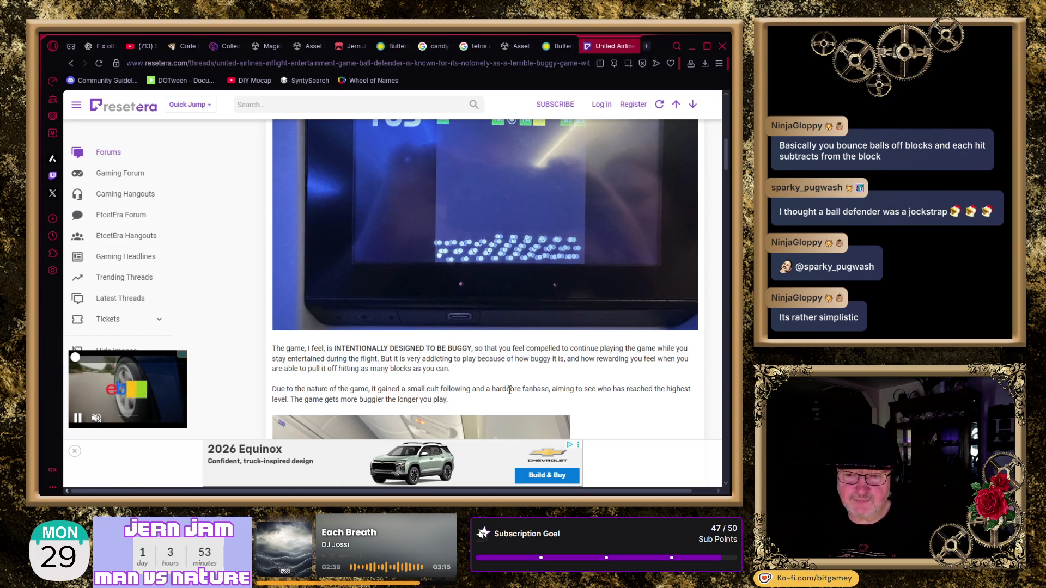
double_click(438, 360)
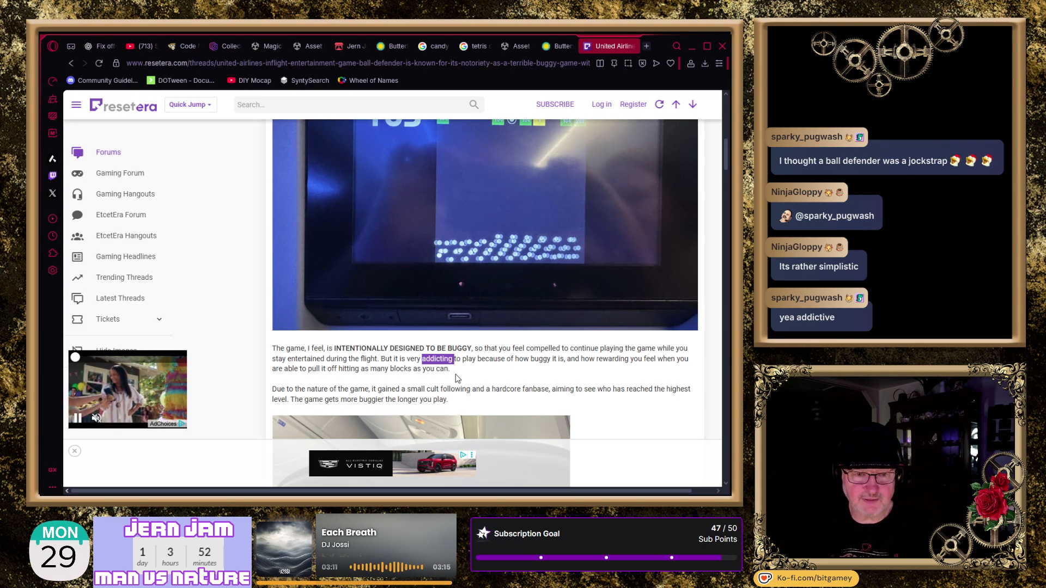
click(511, 364)
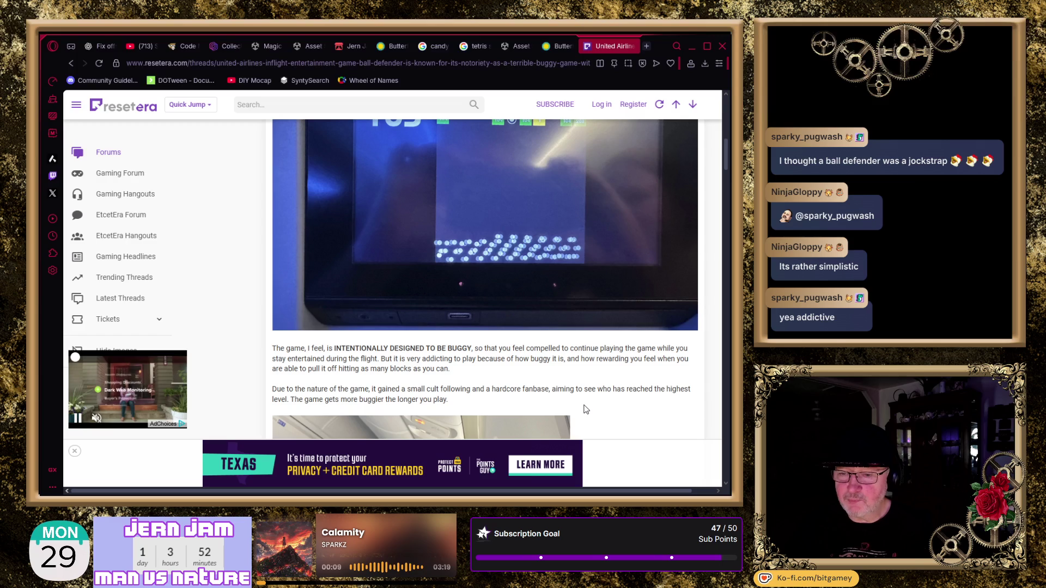
scroll(586, 410, down, 5)
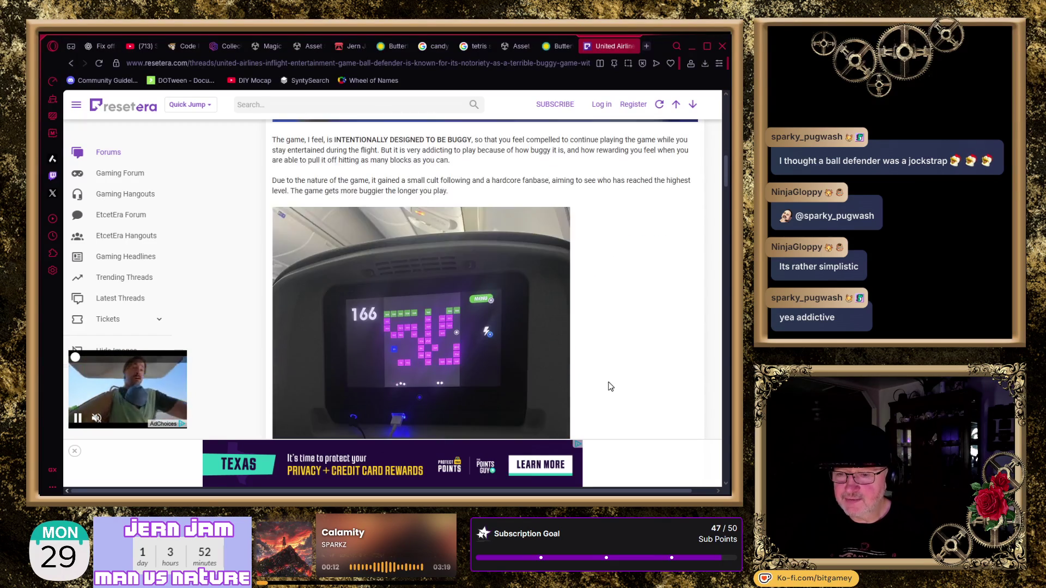
scroll(605, 374, down, 1)
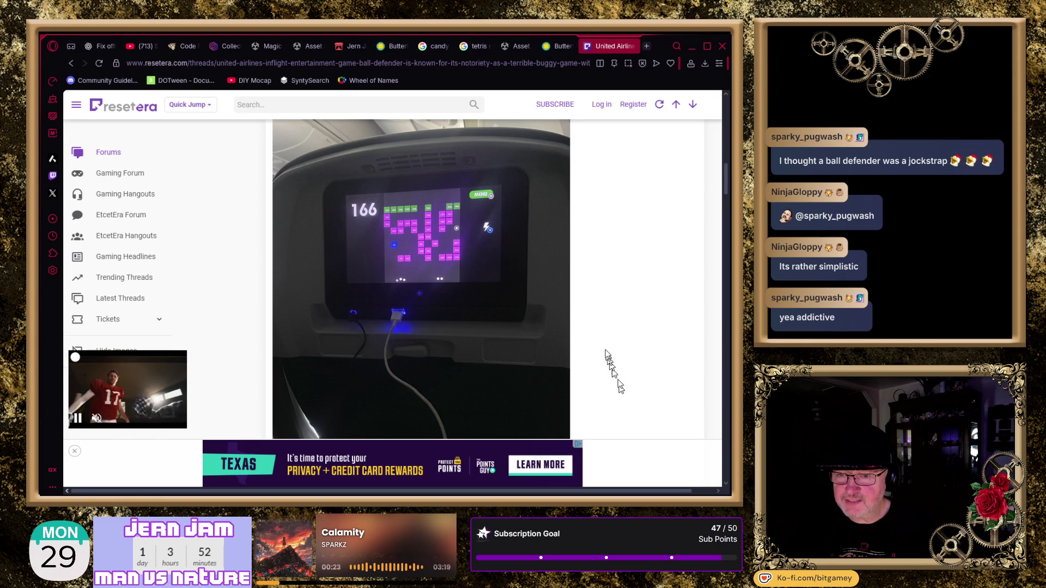
scroll(604, 354, down, 4)
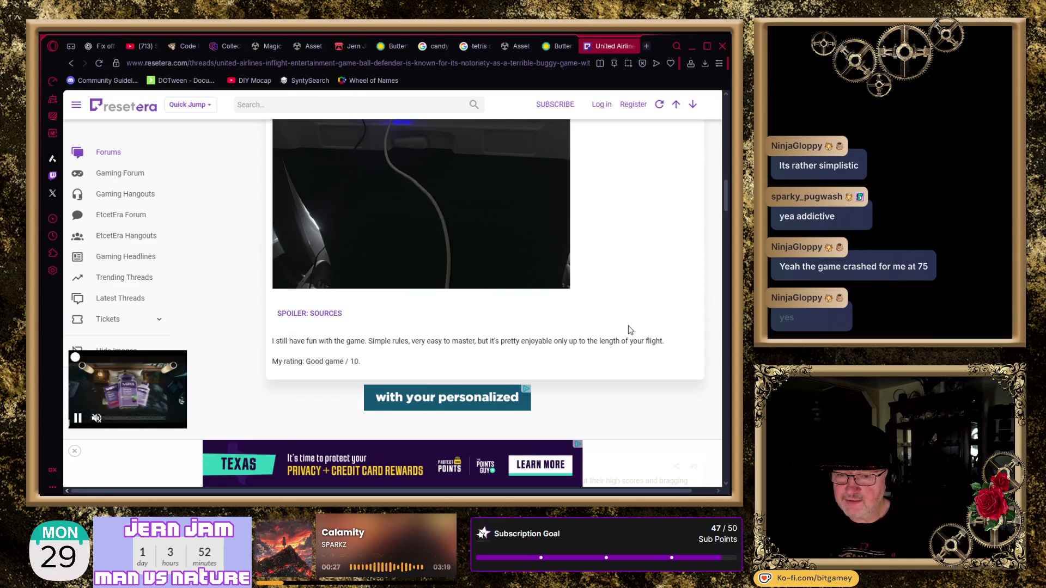
- Scroll to reply #5 and search Google for its game name 'Ballz'
scroll(629, 330, down, 3)
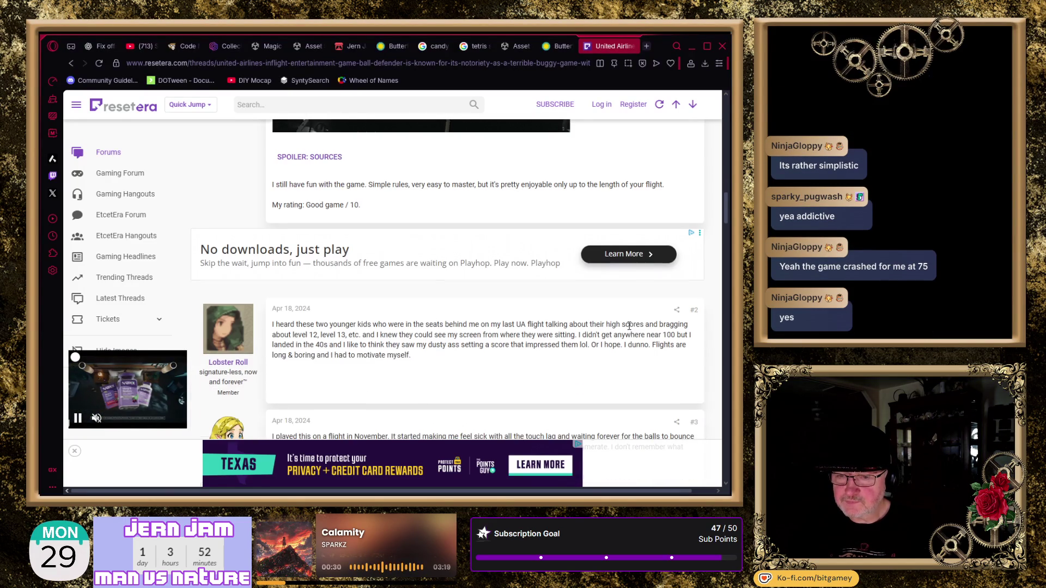
scroll(629, 331, down, 2)
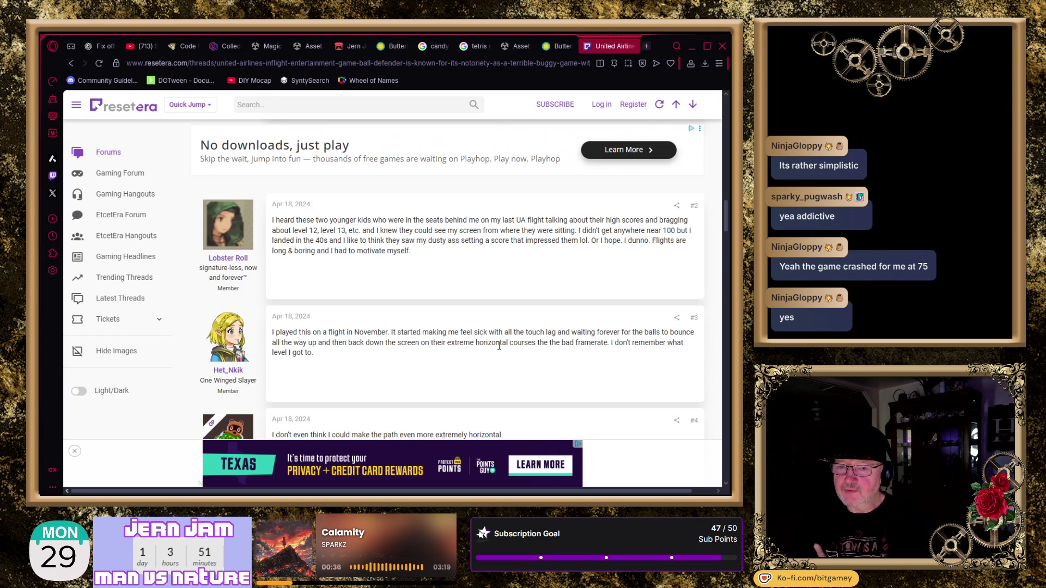
scroll(499, 346, down, 2)
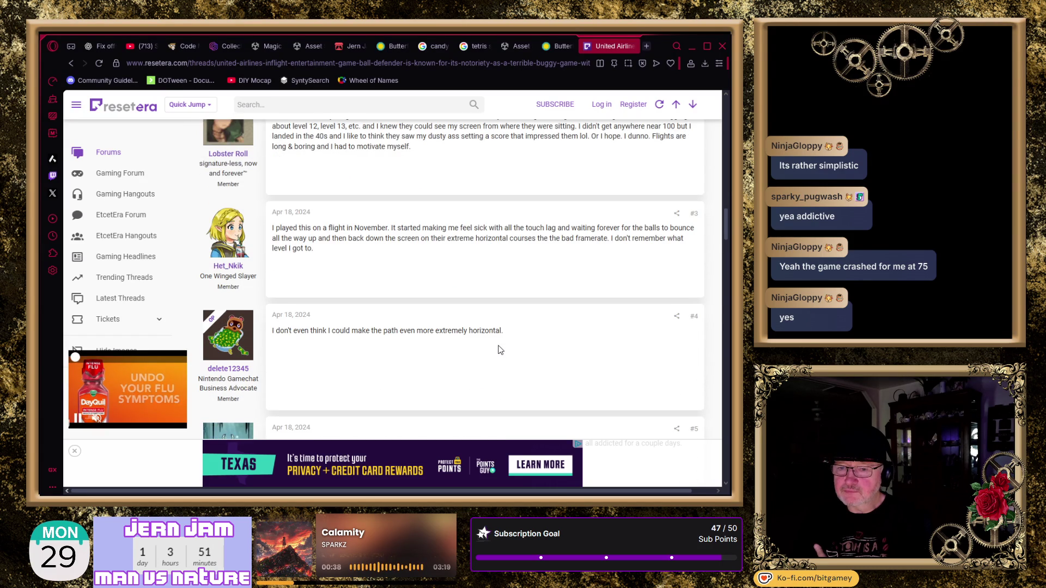
scroll(500, 349, down, 1)
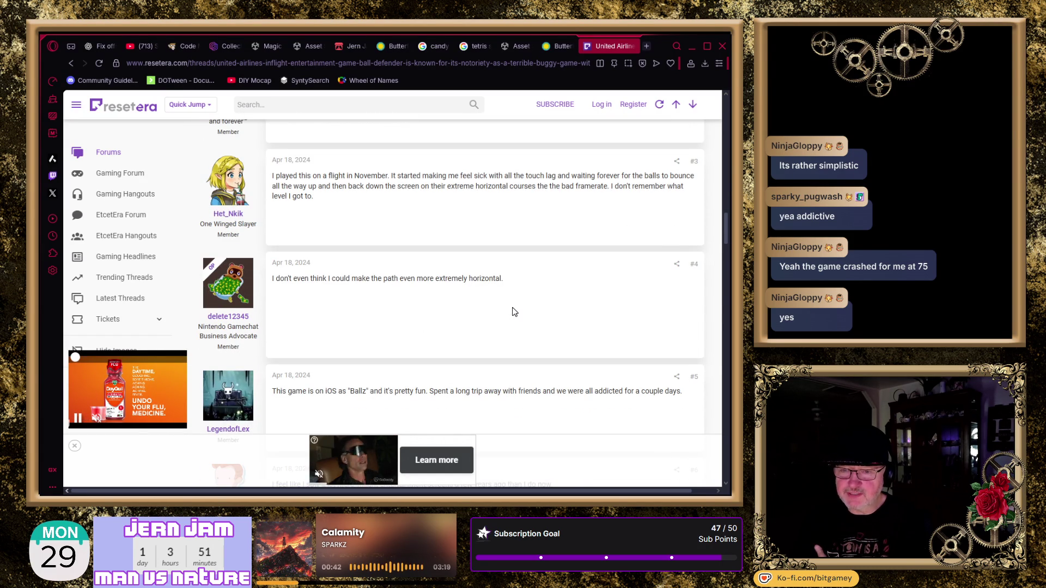
scroll(533, 313, down, 3)
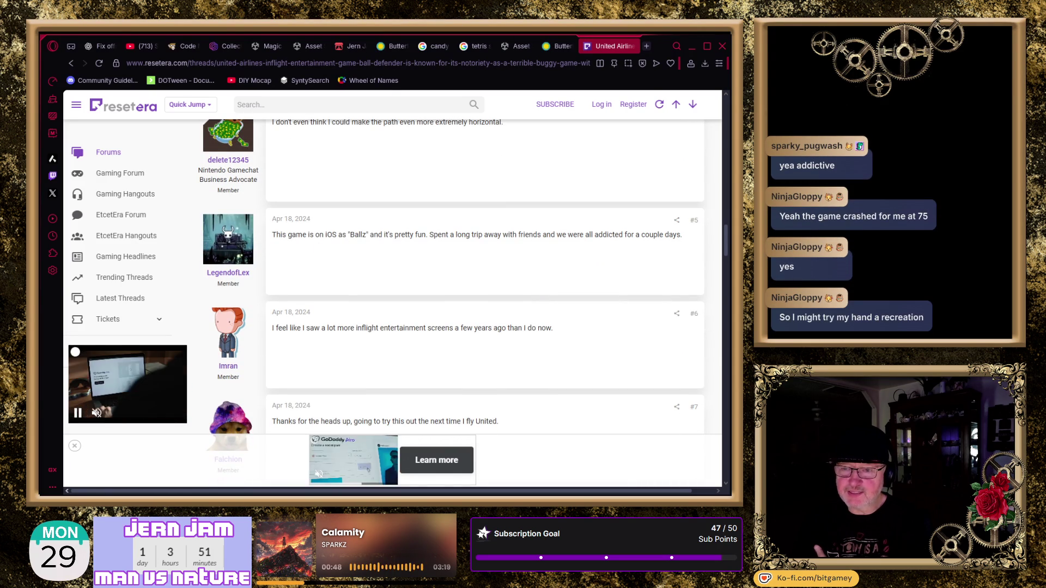
double_click(358, 235)
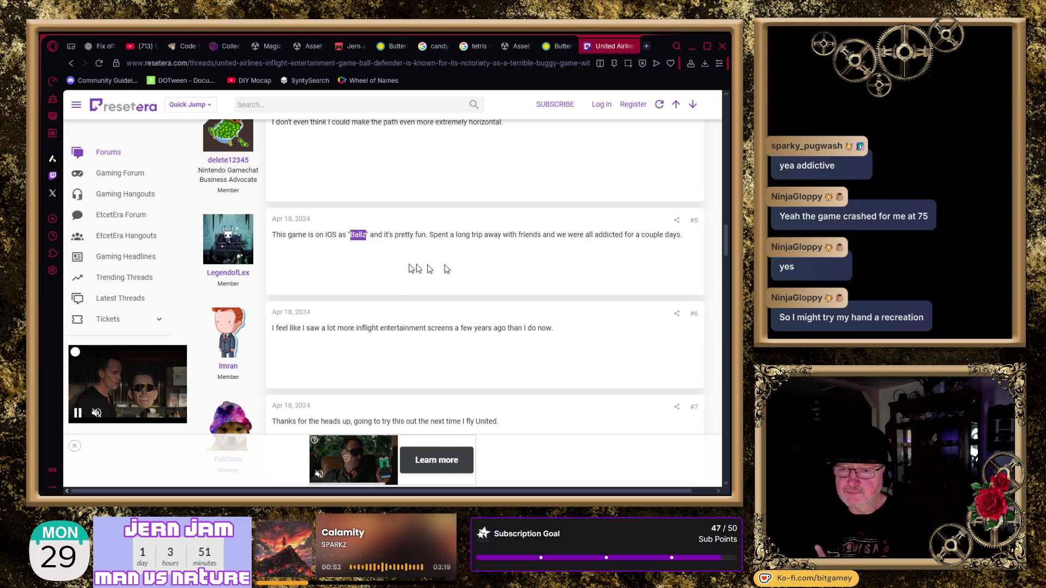
right_click(540, 268)
click(567, 284)
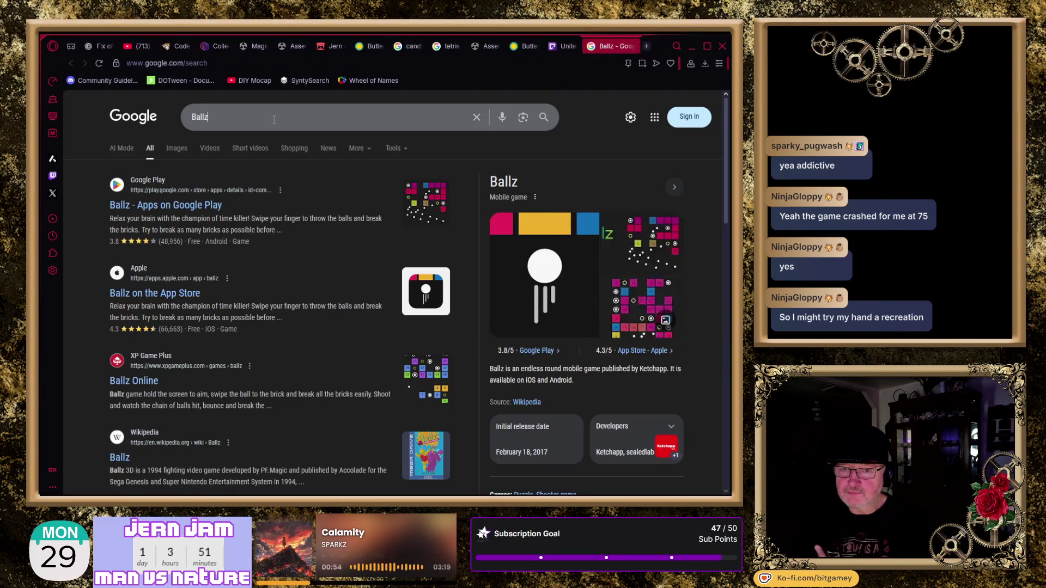
click(274, 119)
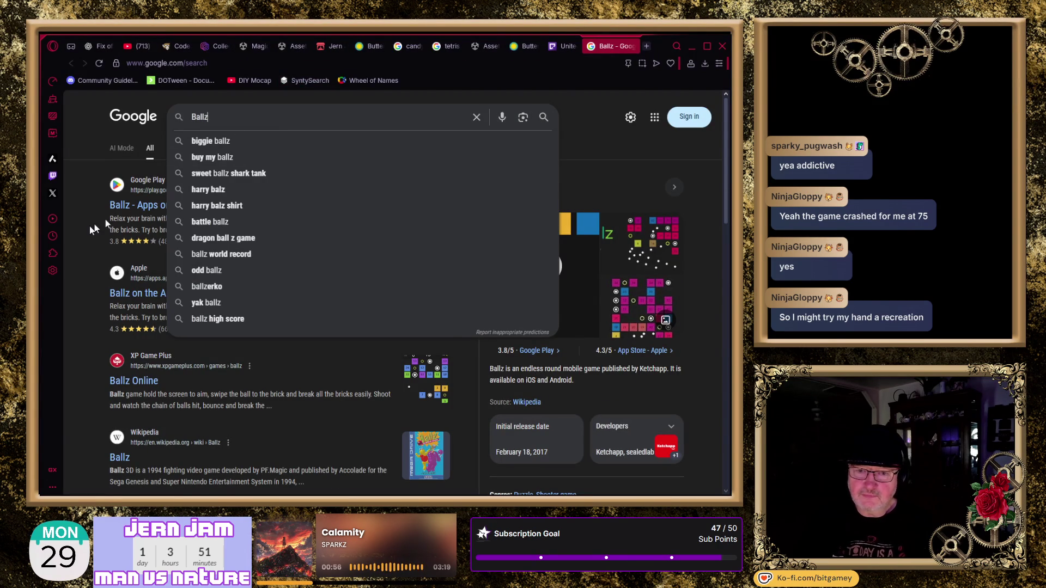
click(83, 233)
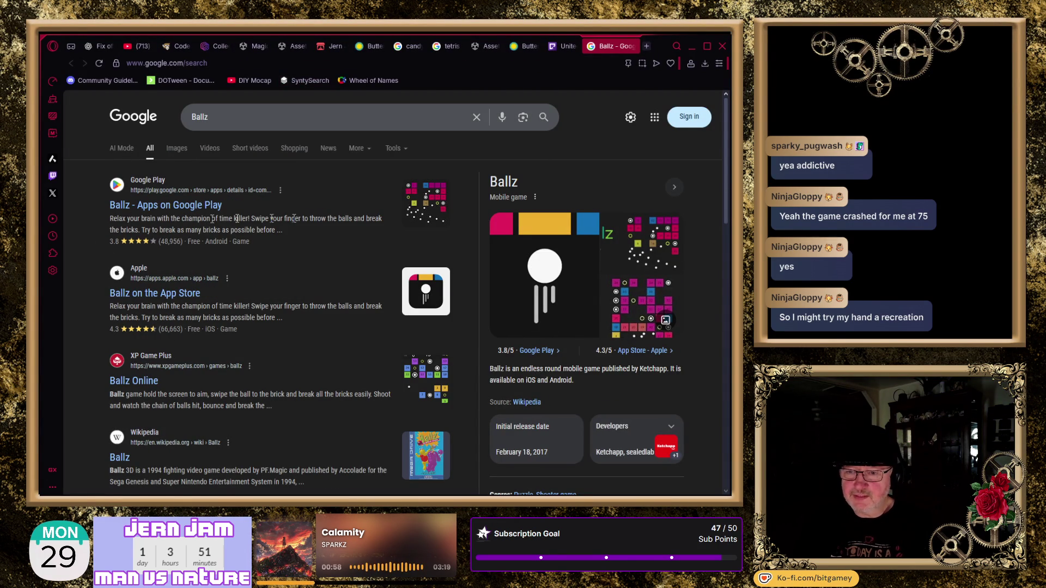
- Open Ketchapp's Ballz Google Play listing and scroll through its screenshots and About this game
click(140, 208)
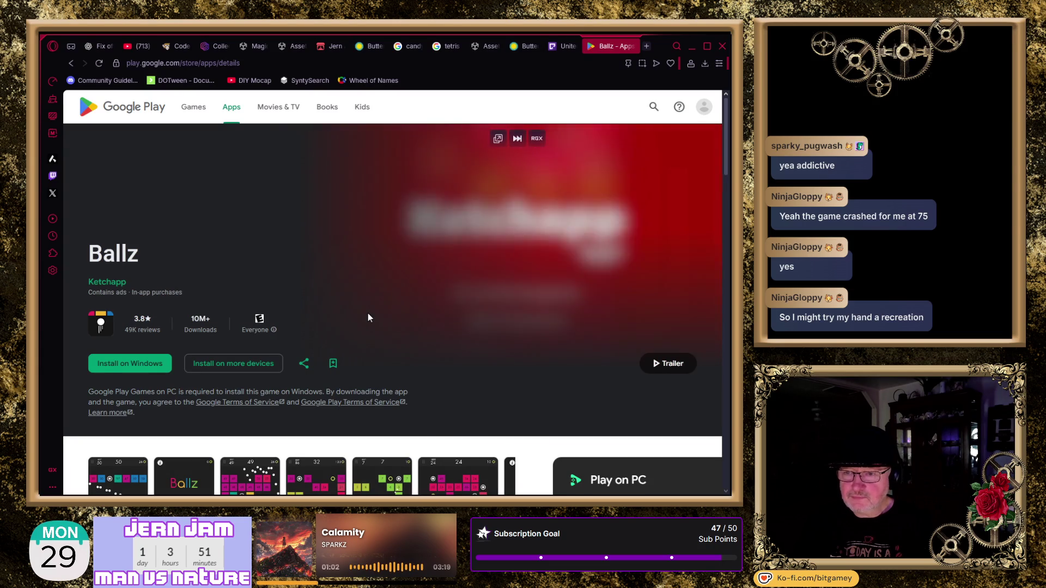
scroll(368, 316, down, 3)
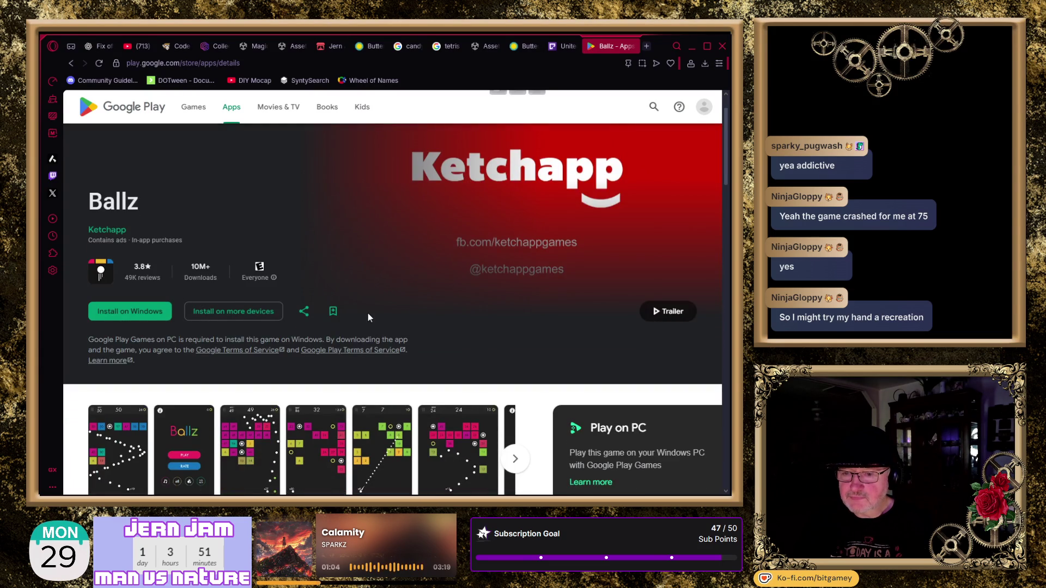
scroll(367, 316, down, 2)
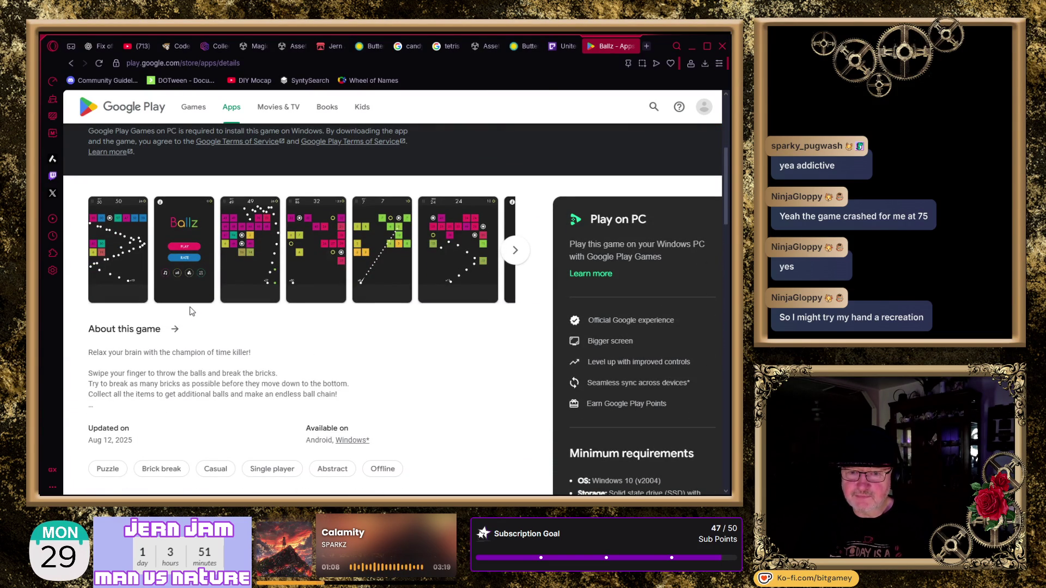
scroll(187, 327, up, 5)
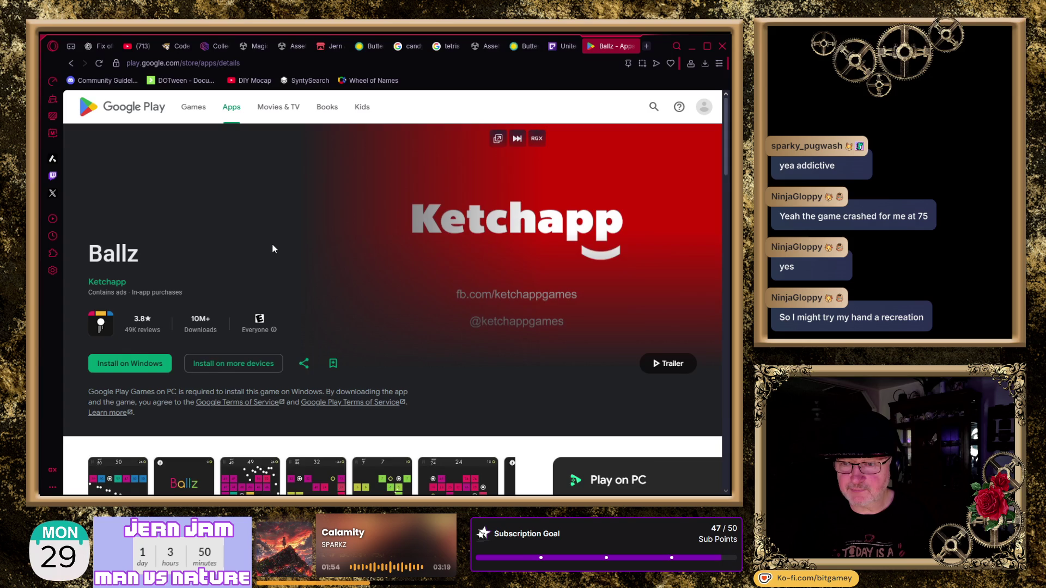
scroll(283, 243, down, 2)
scroll(293, 242, down, 2)
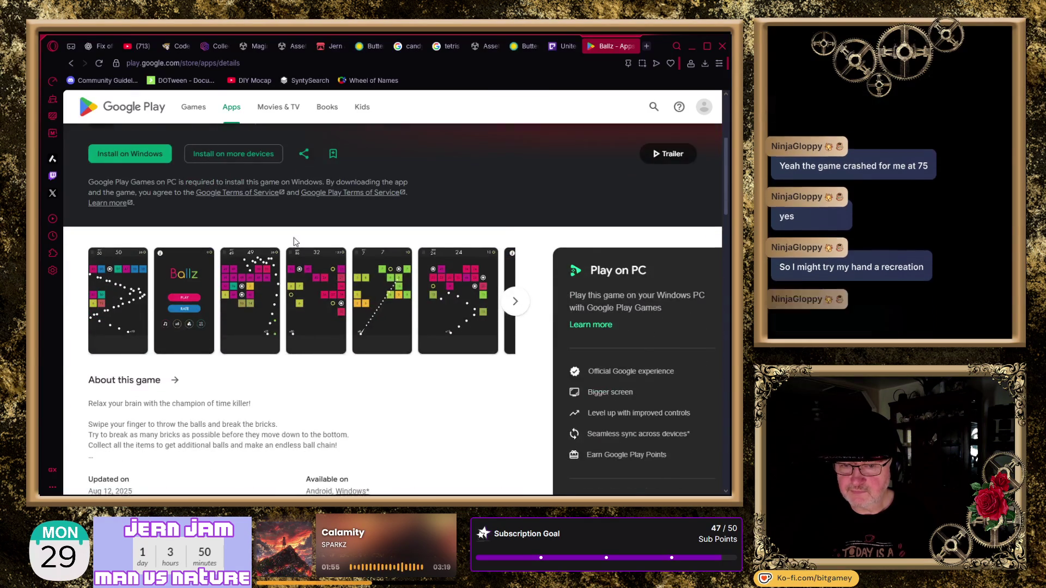
scroll(293, 242, down, 1)
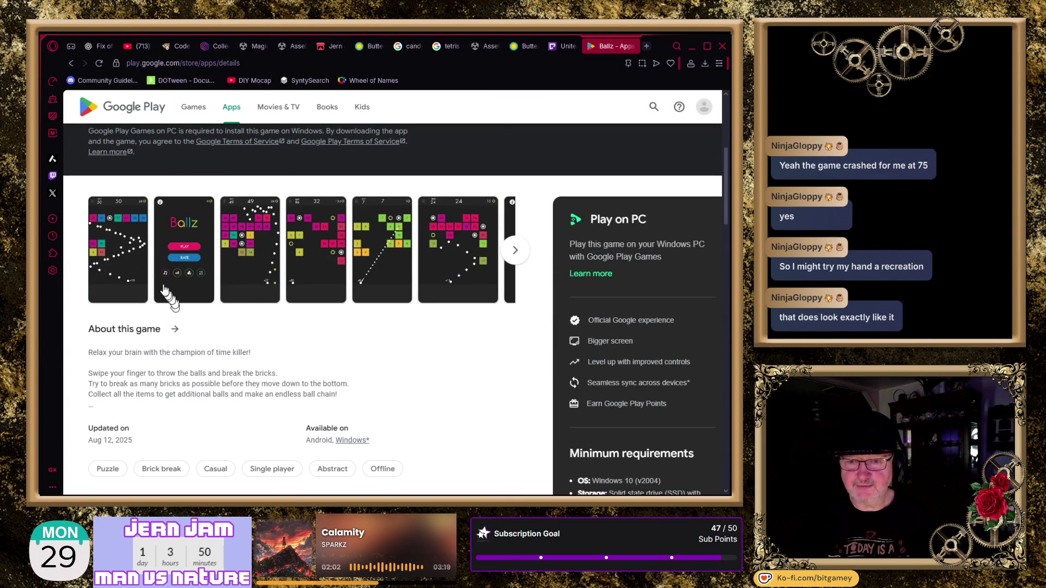
- Enlarge and close the first Ballz gameplay screenshot three times
click(131, 266)
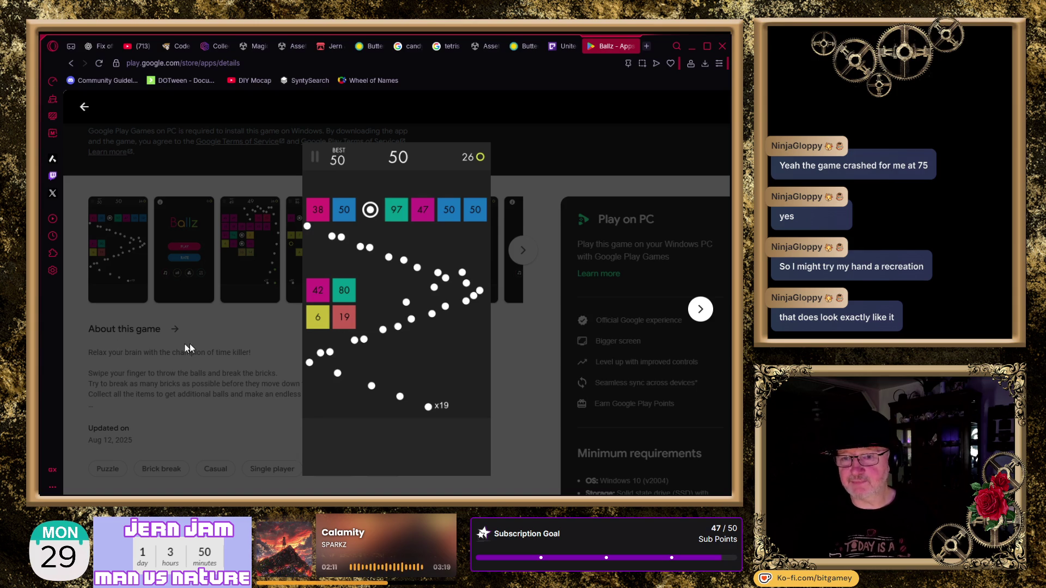
click(229, 332)
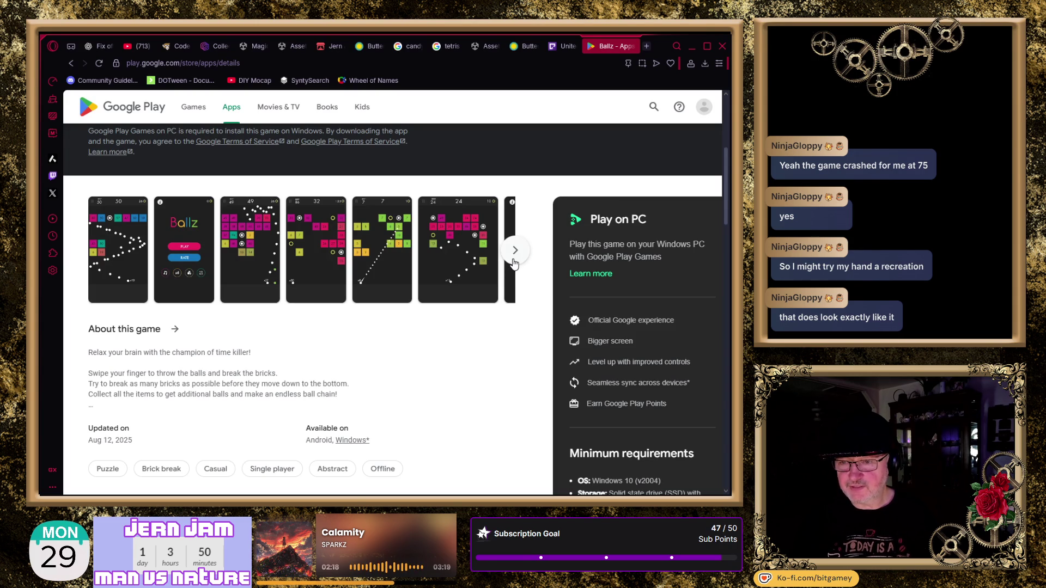
click(112, 281)
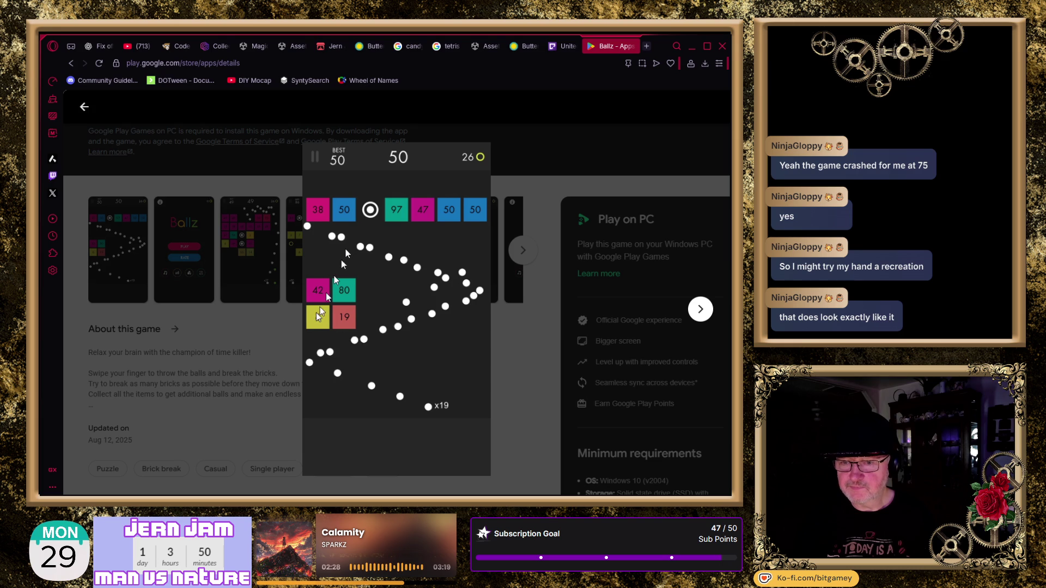
click(264, 377)
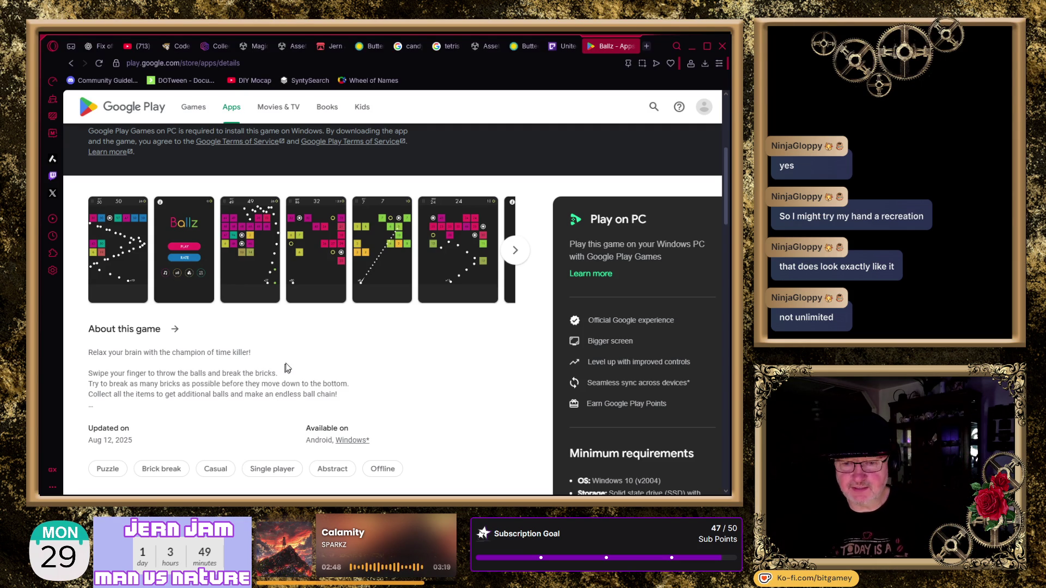
click(120, 286)
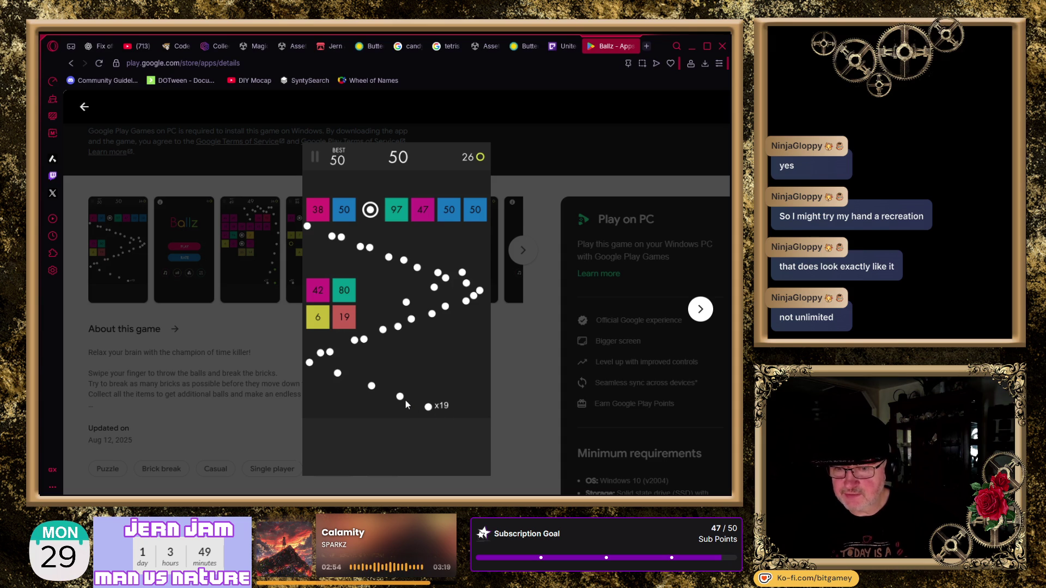
click(82, 391)
scroll(163, 384, down, 1)
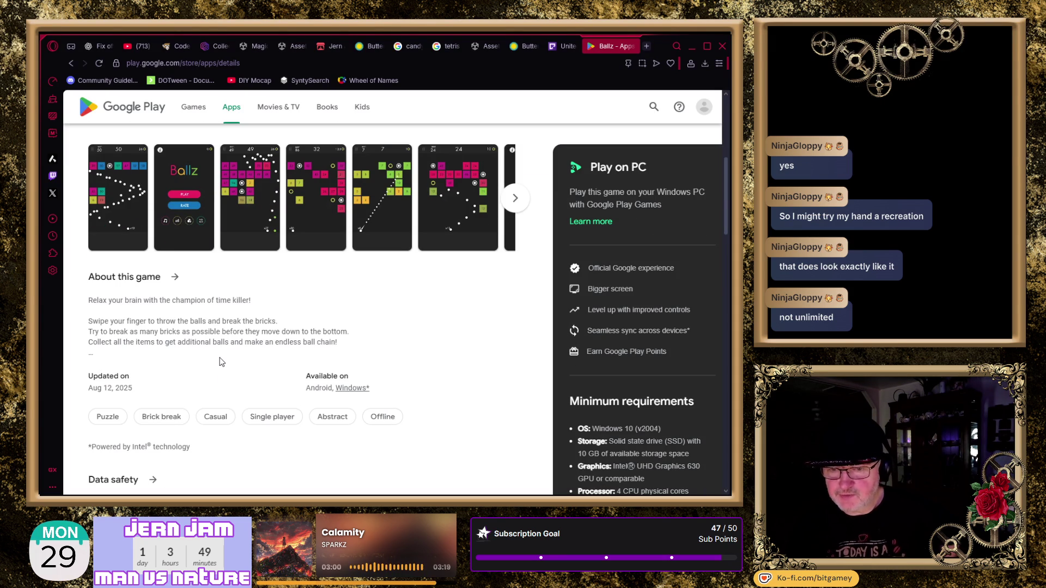
- Scroll down to the top Ballz review and select the word 'addicting' in it
scroll(222, 346, up, 5)
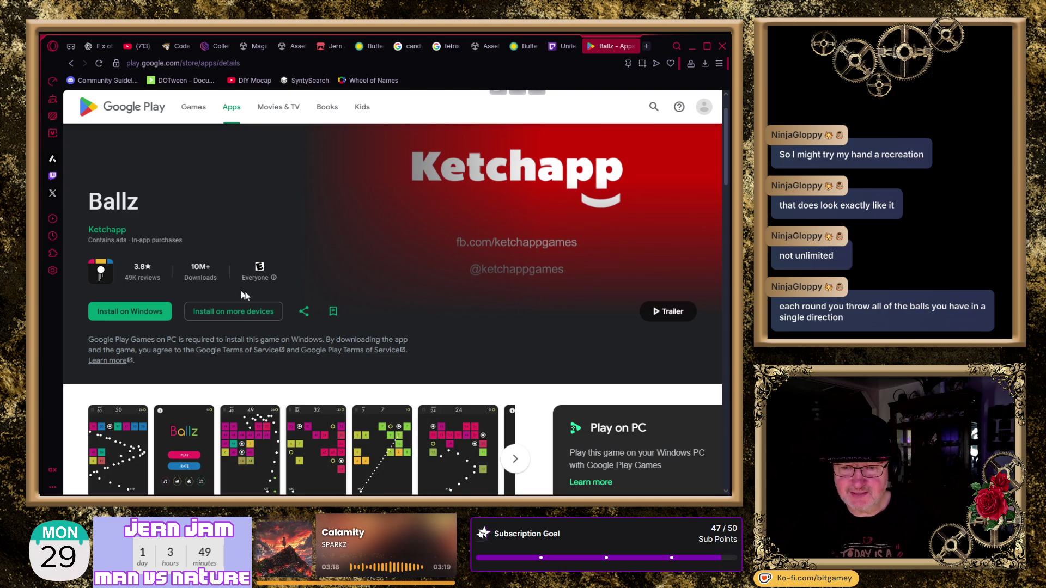
scroll(406, 307, down, 1)
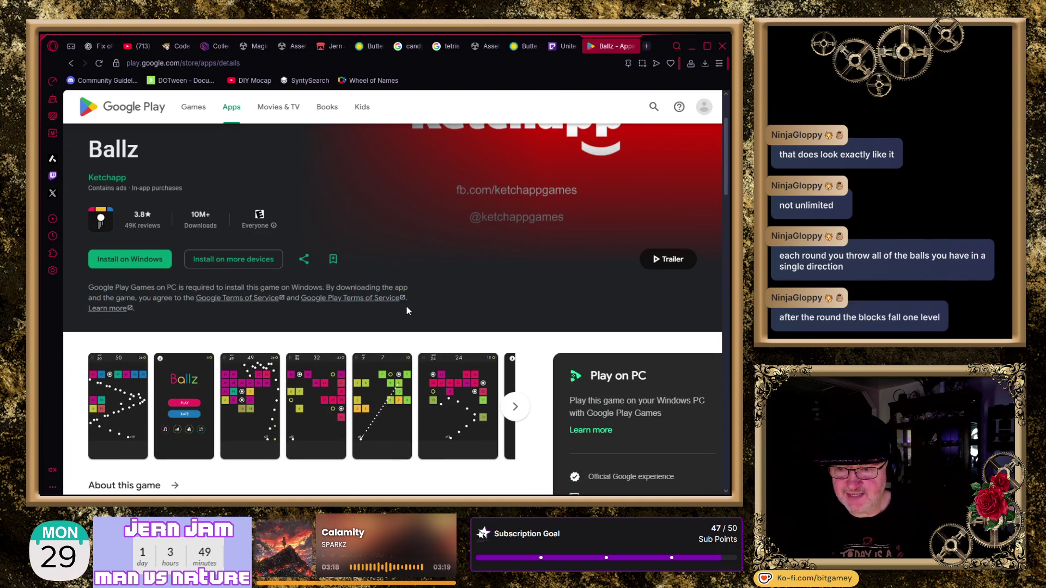
scroll(407, 310, down, 2)
scroll(407, 310, down, 4)
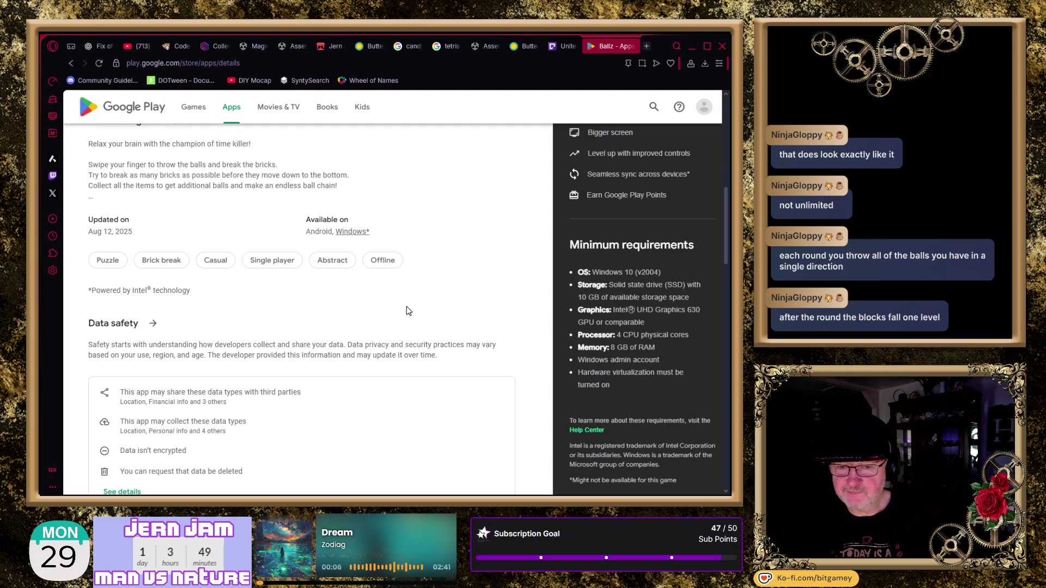
scroll(408, 311, down, 3)
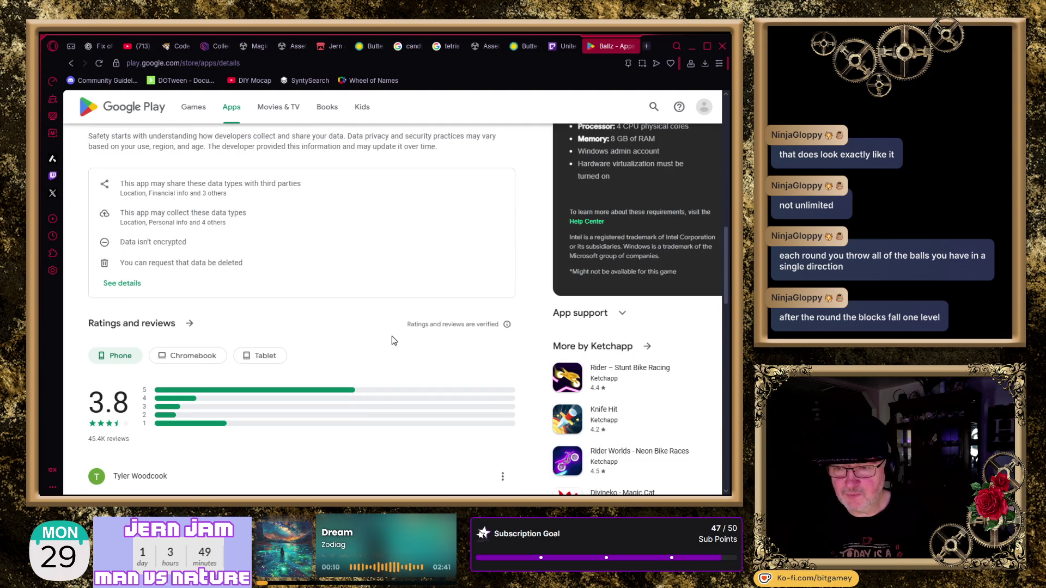
scroll(393, 336, down, 2)
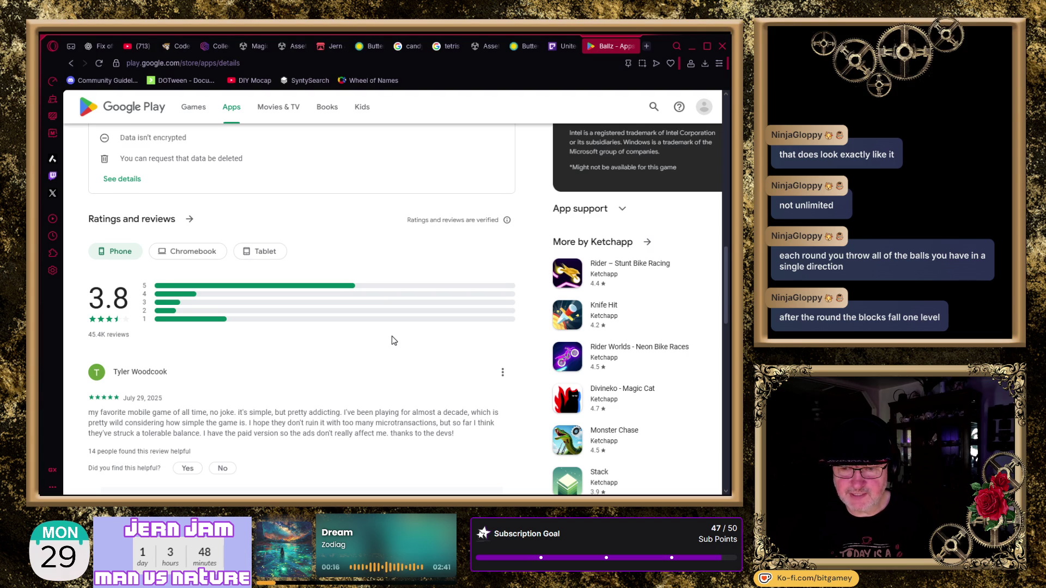
double_click(325, 412)
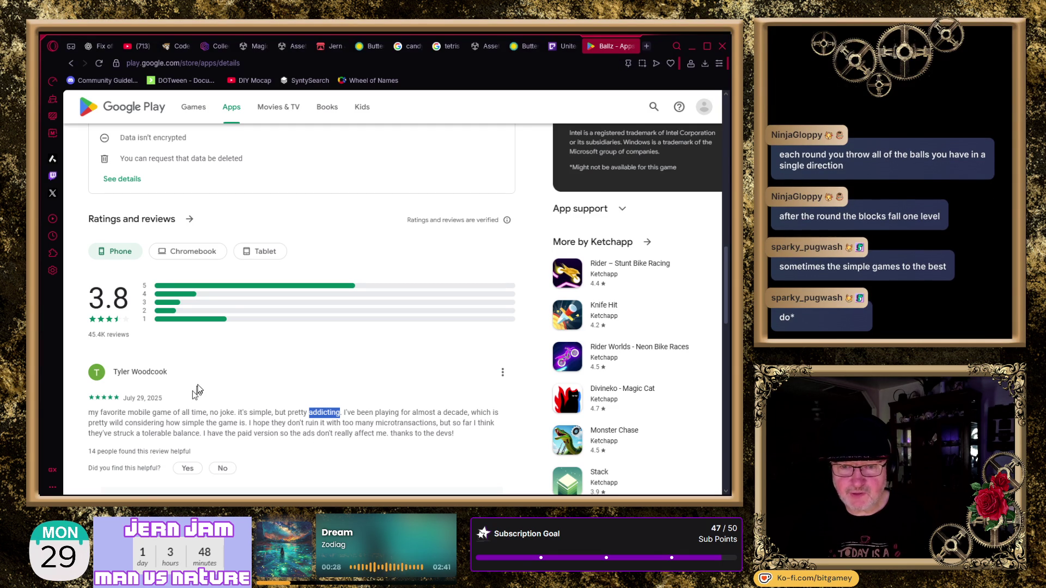
- Scroll to the top of the Ballz Play Store page and back down to the reviews
scroll(202, 389, up, 4)
scroll(221, 358, up, 2)
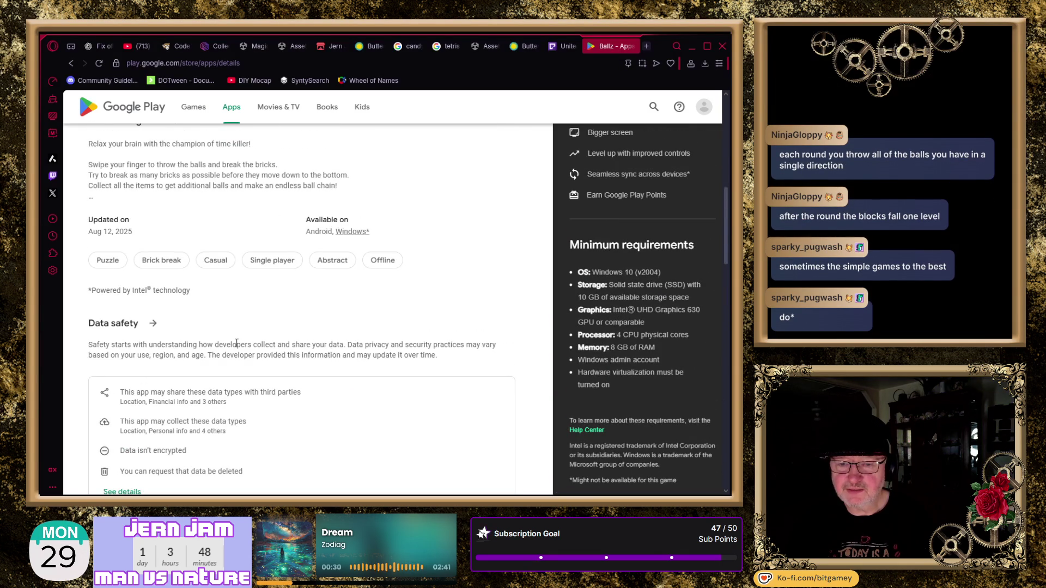
scroll(236, 343, up, 4)
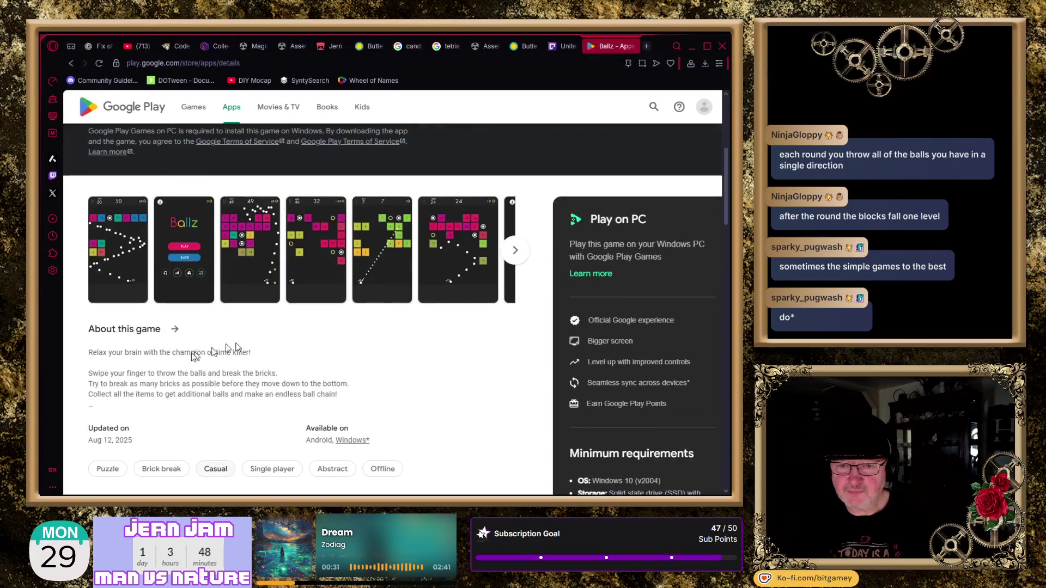
scroll(198, 424, up, 4)
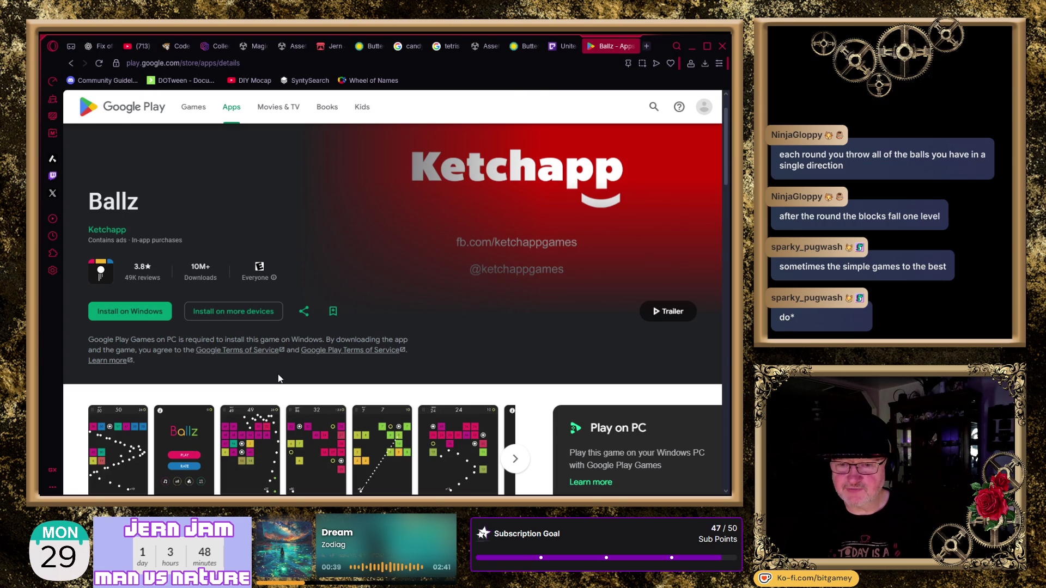
scroll(279, 378, down, 7)
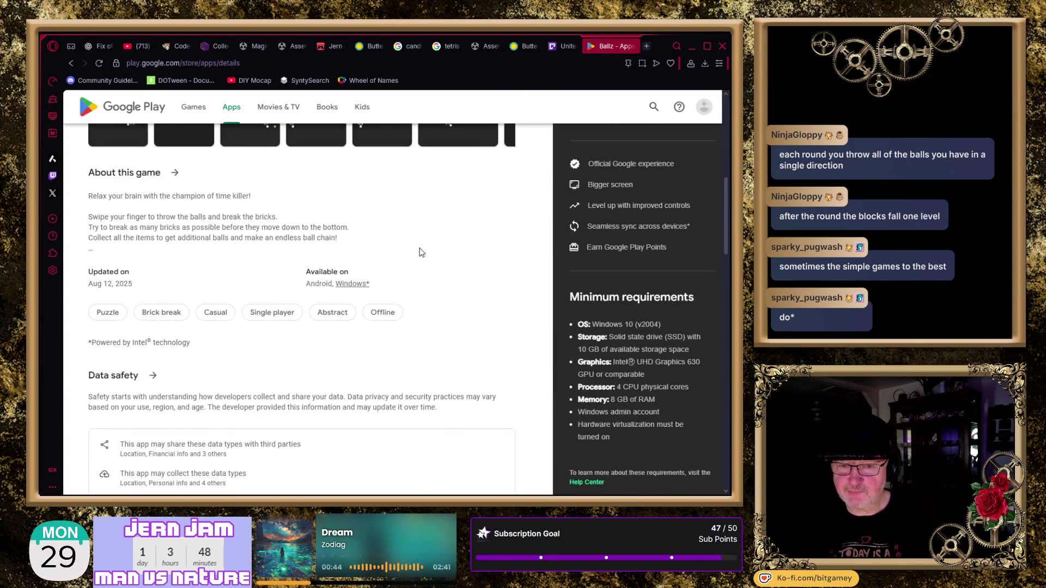
scroll(422, 252, down, 3)
scroll(424, 248, down, 3)
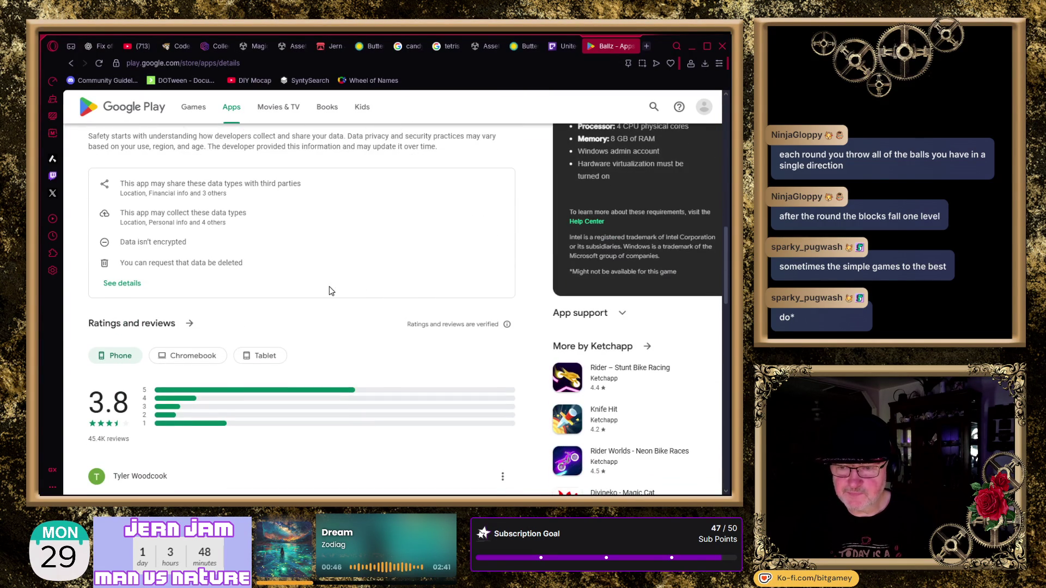
scroll(330, 287, down, 1)
scroll(329, 288, down, 2)
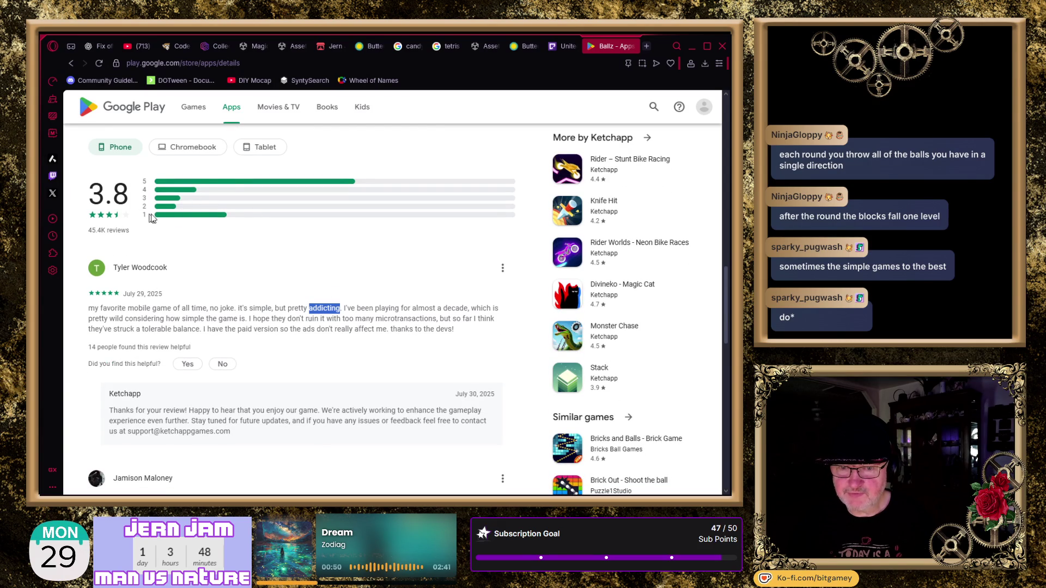
- Deselect 'addicting' and scroll on to Ketchapp's reply and the July 30 one-star review
click(169, 221)
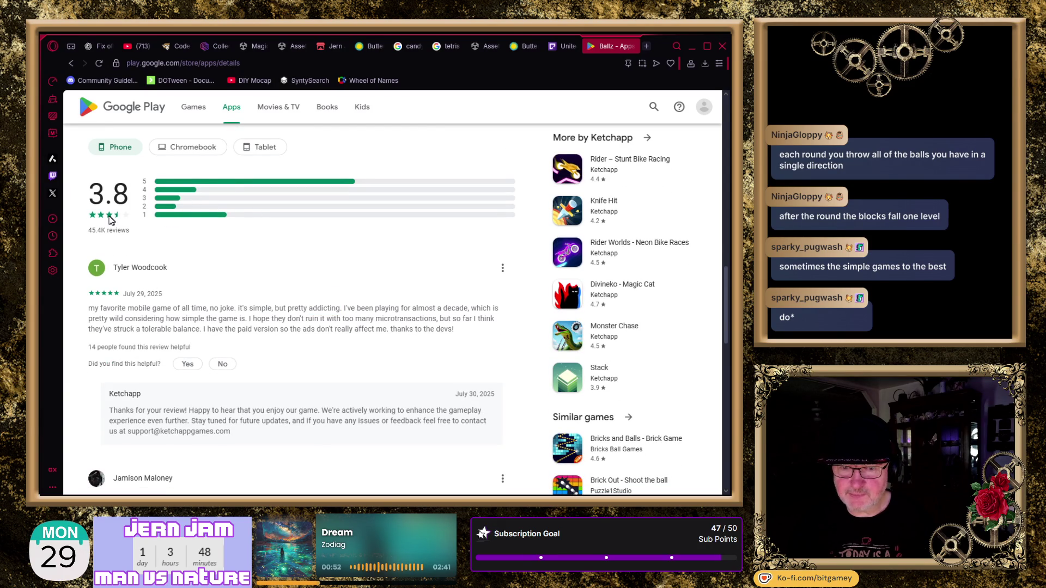
scroll(275, 286, down, 1)
scroll(275, 286, down, 3)
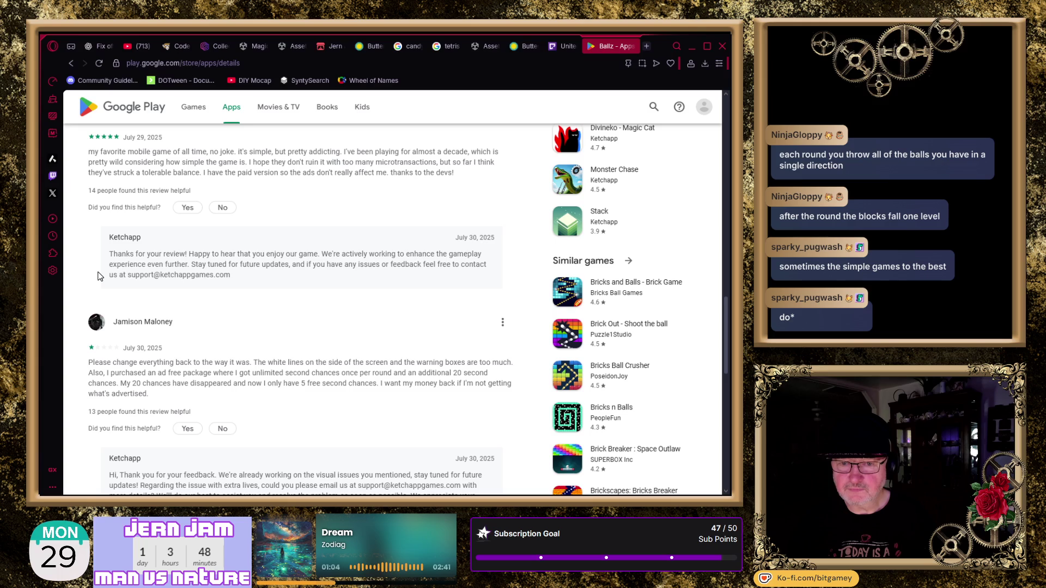
scroll(98, 277, down, 3)
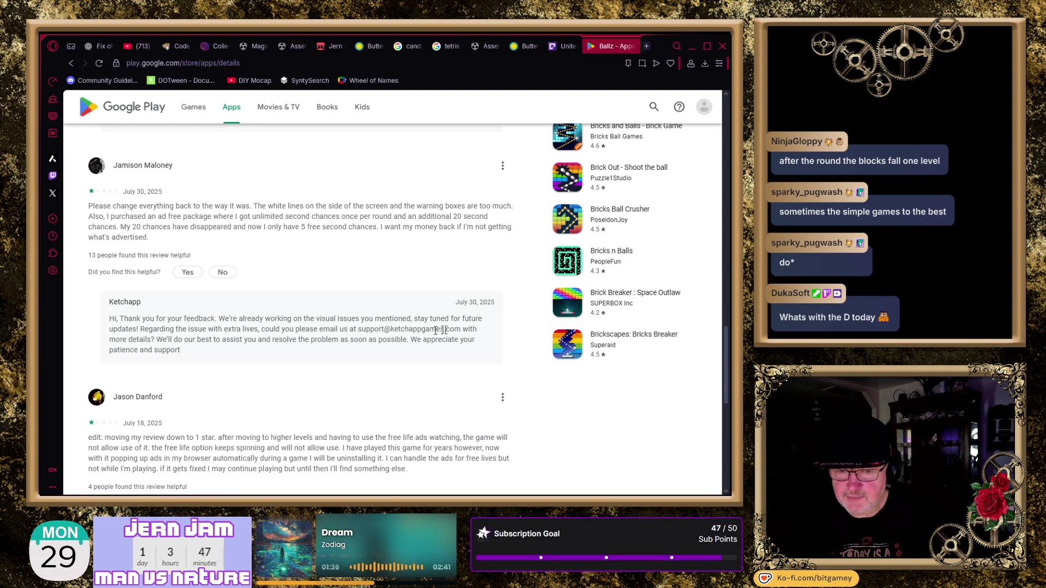
scroll(271, 343, down, 4)
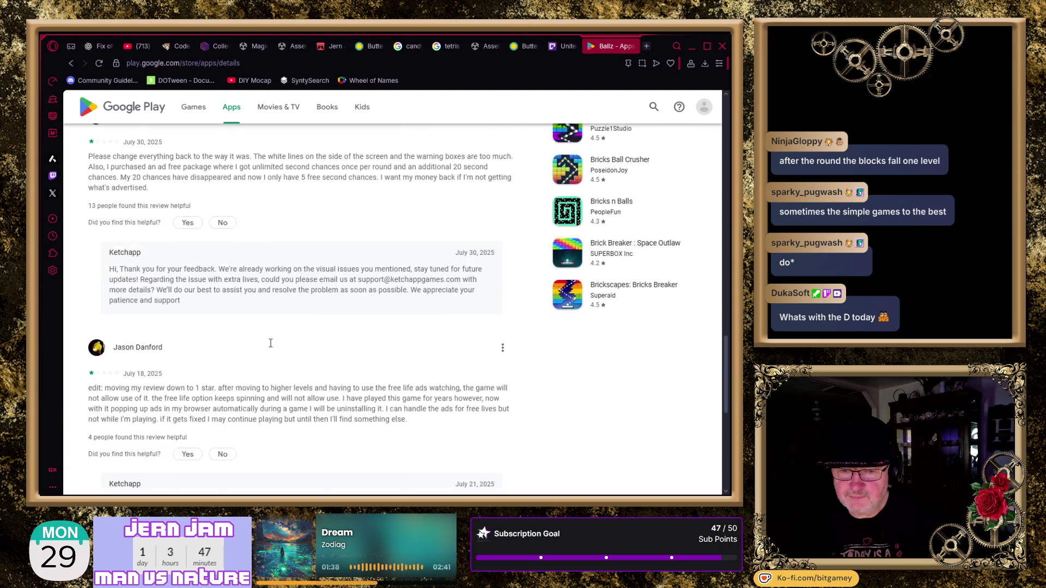
scroll(271, 344, down, 1)
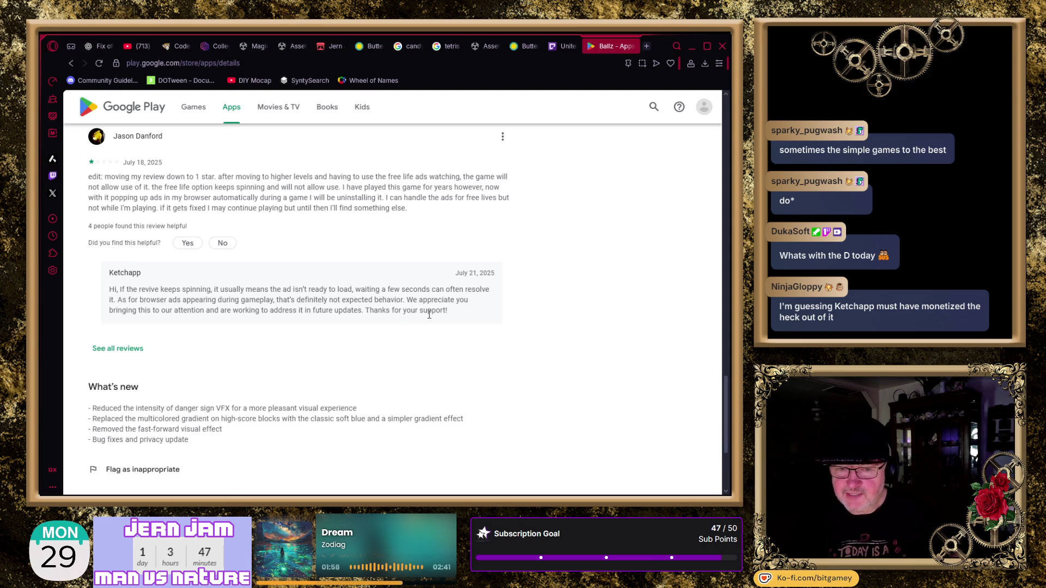
scroll(287, 346, down, 1)
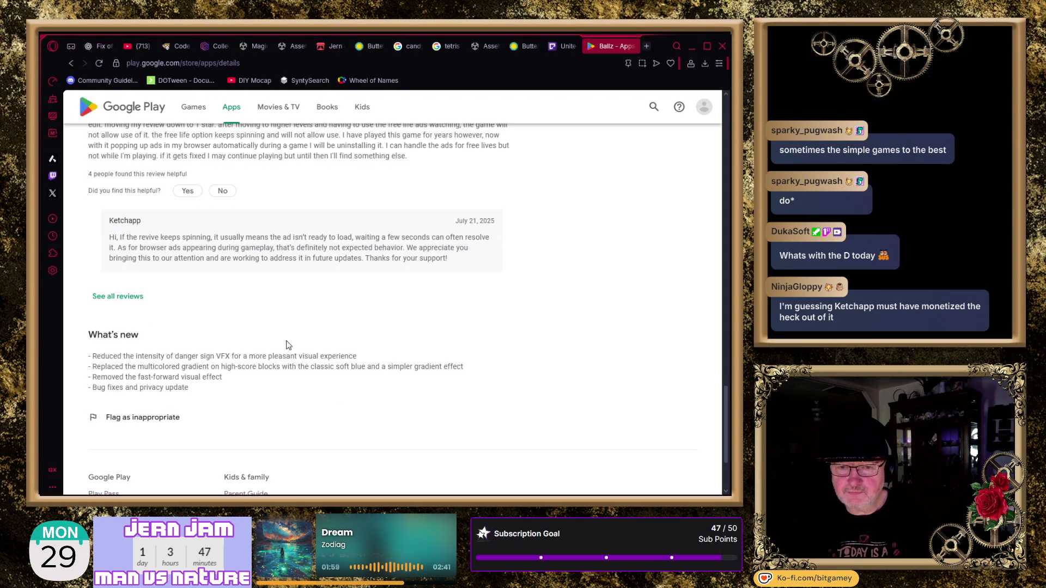
scroll(301, 311, down, 1)
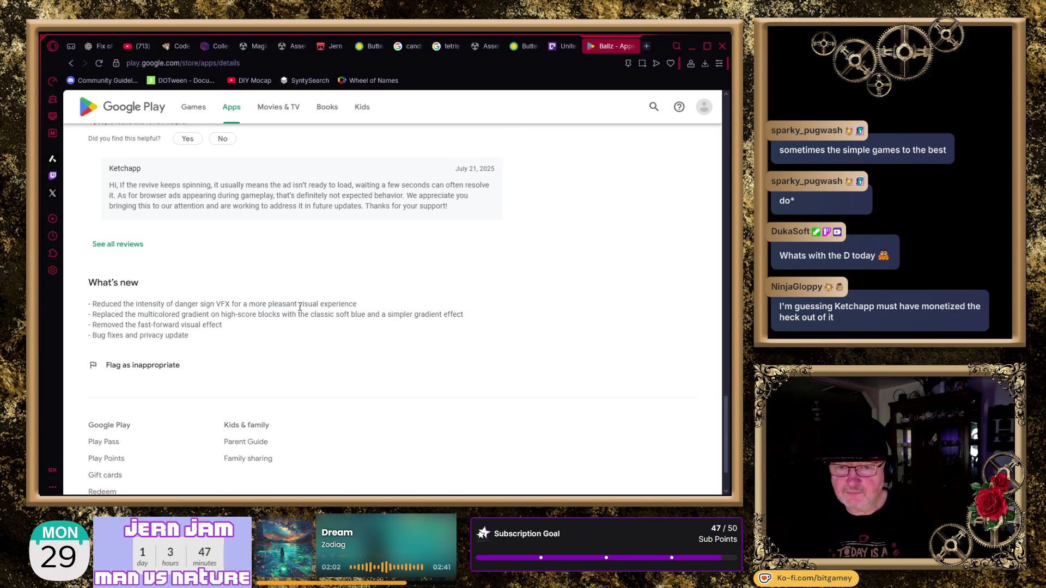
scroll(300, 306, down, 2)
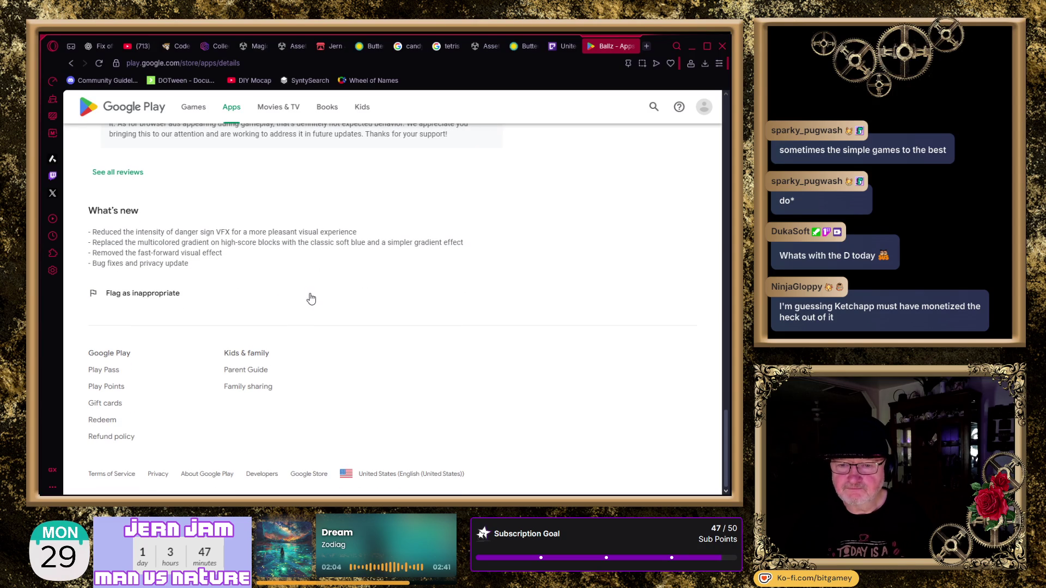
scroll(379, 328, up, 15)
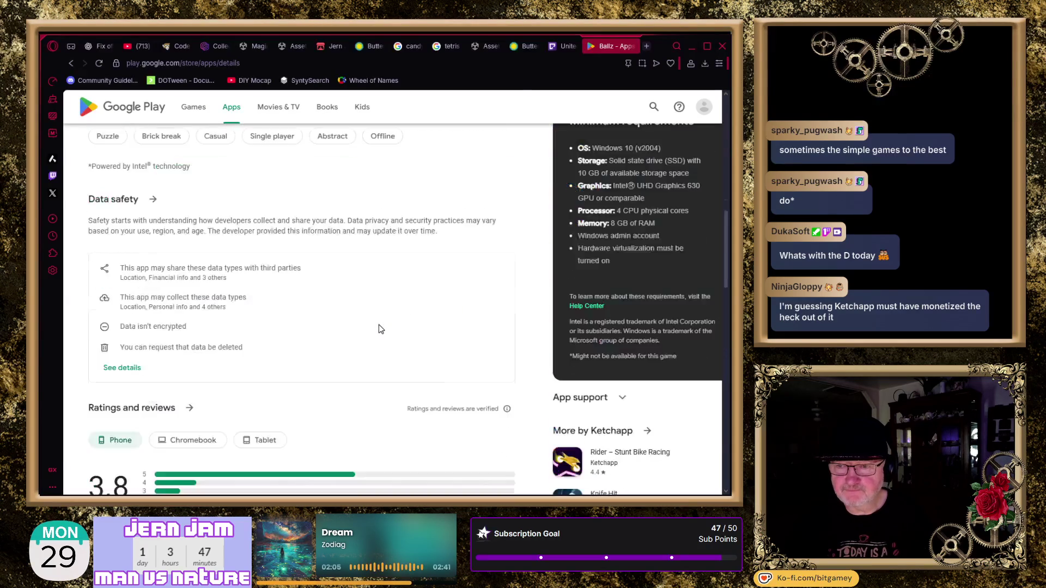
scroll(378, 325, up, 4)
key(ctrl+l)
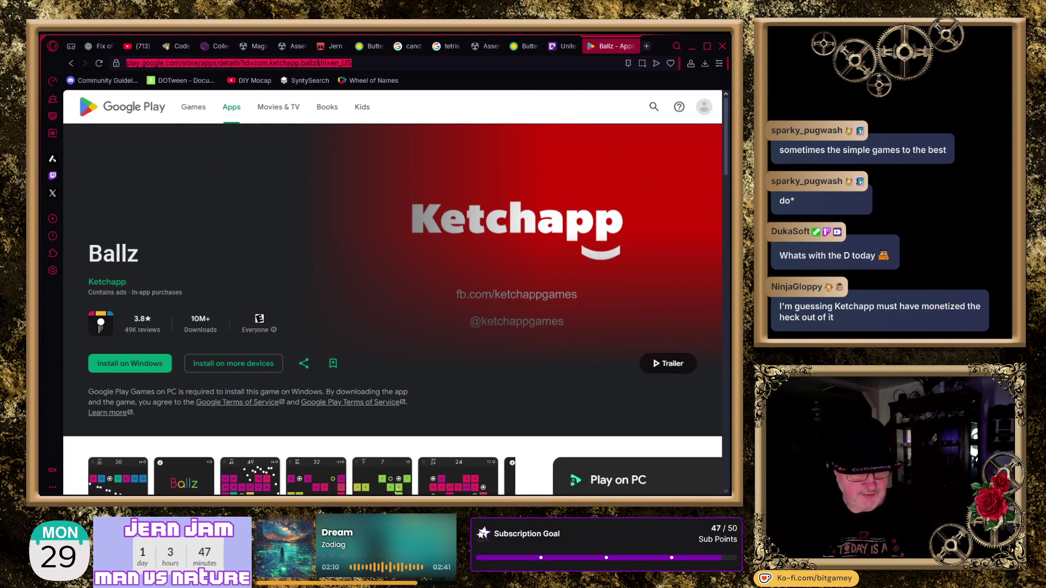
- Copy the Ballz Play Store URL and return to the Google results for Ballz
key(Escape)
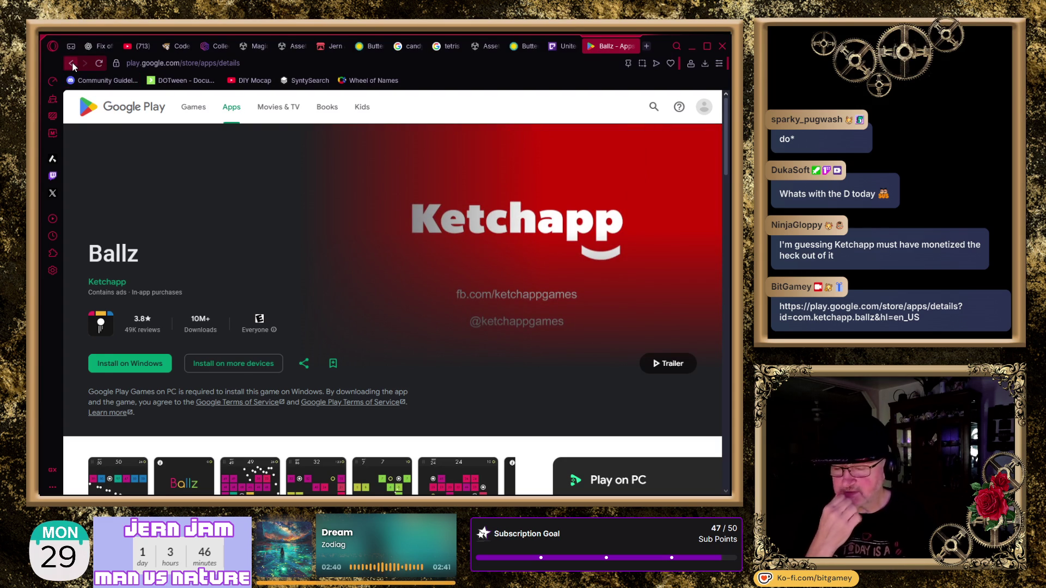
click(72, 63)
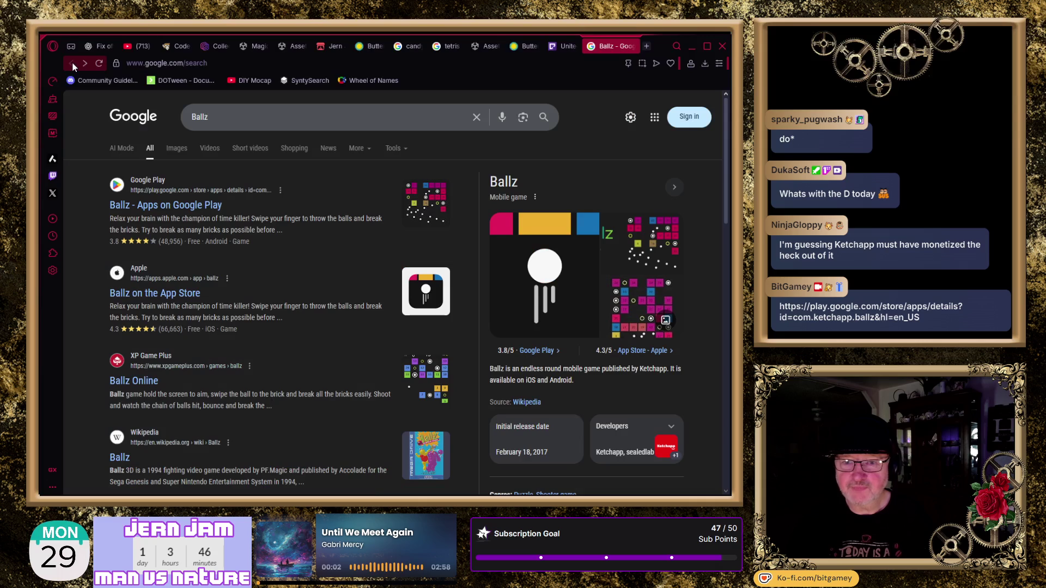
- Open the 'Ballz on the App Store' result to view Ketchapp's Ballz listing
click(163, 297)
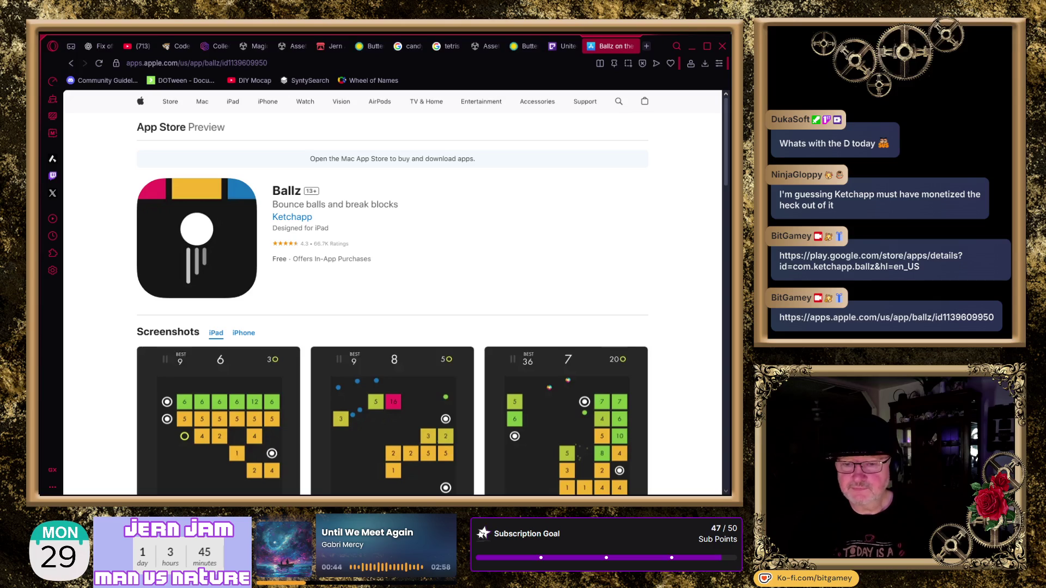
- Scroll to Ratings and Reviews and select, then deselect, 'Addicting' in the first review title
scroll(458, 292, down, 6)
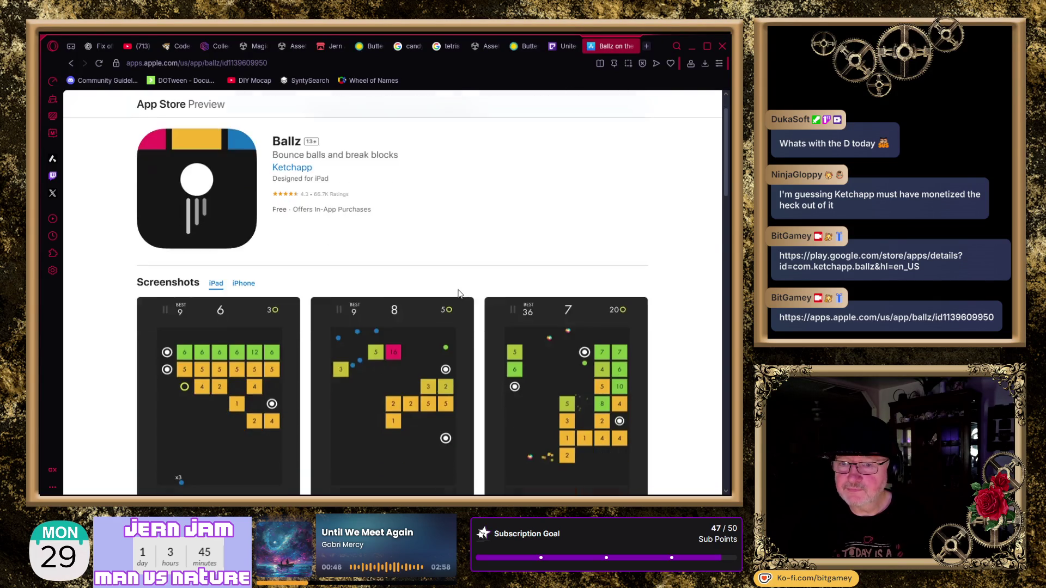
scroll(245, 335, down, 2)
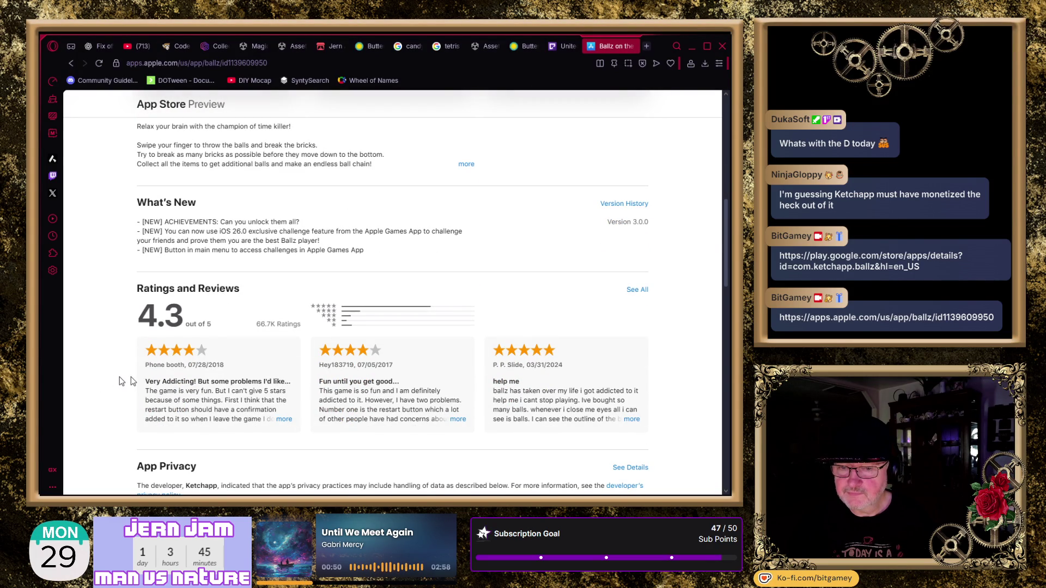
double_click(177, 381)
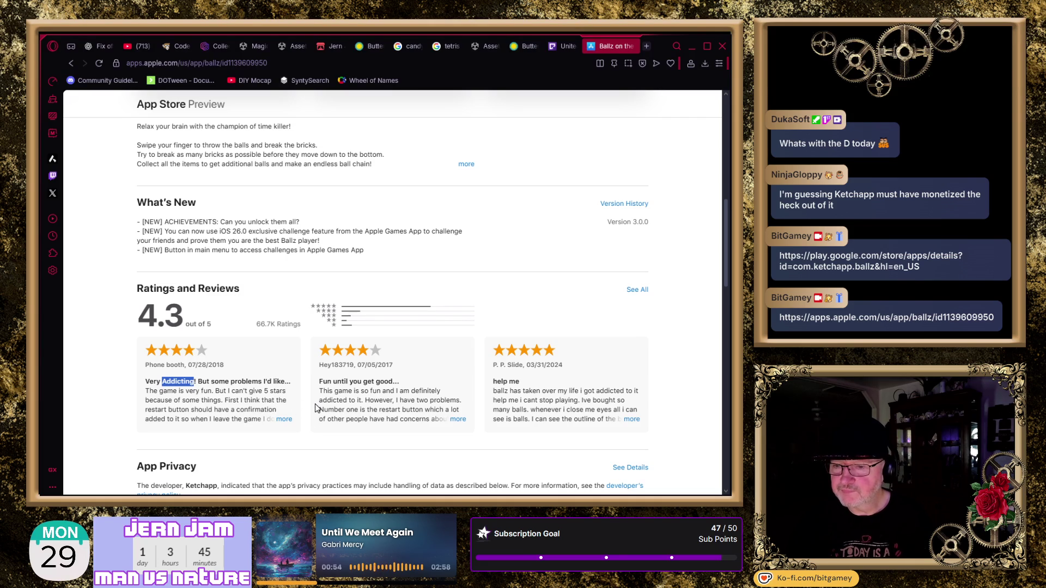
click(358, 381)
- Highlight the second review's title and phrases in the third review, then expand the full 'help me' review
drag(318, 382, 393, 382)
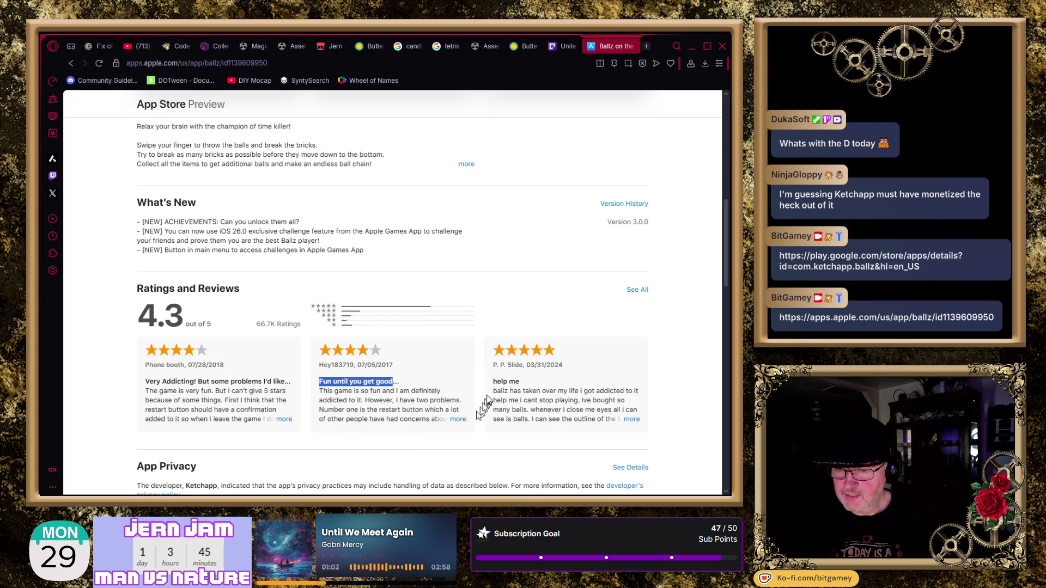
drag(493, 391, 579, 390)
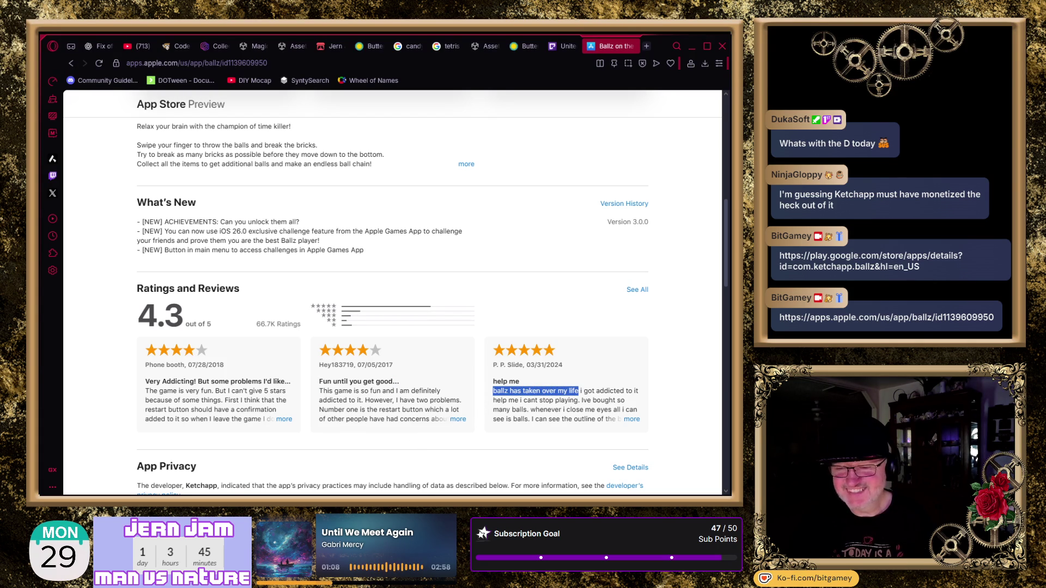
double_click(616, 390)
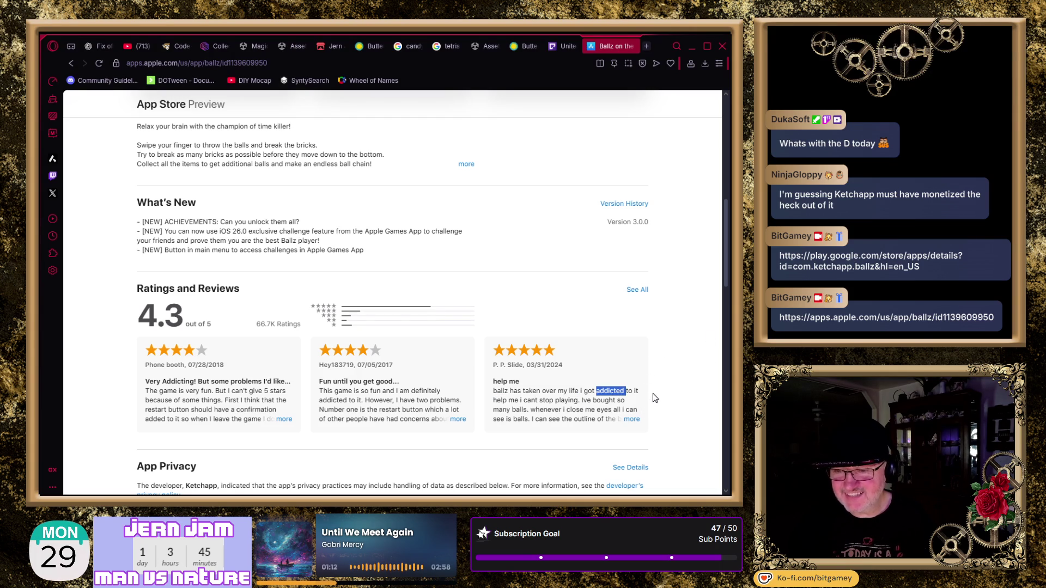
click(606, 405)
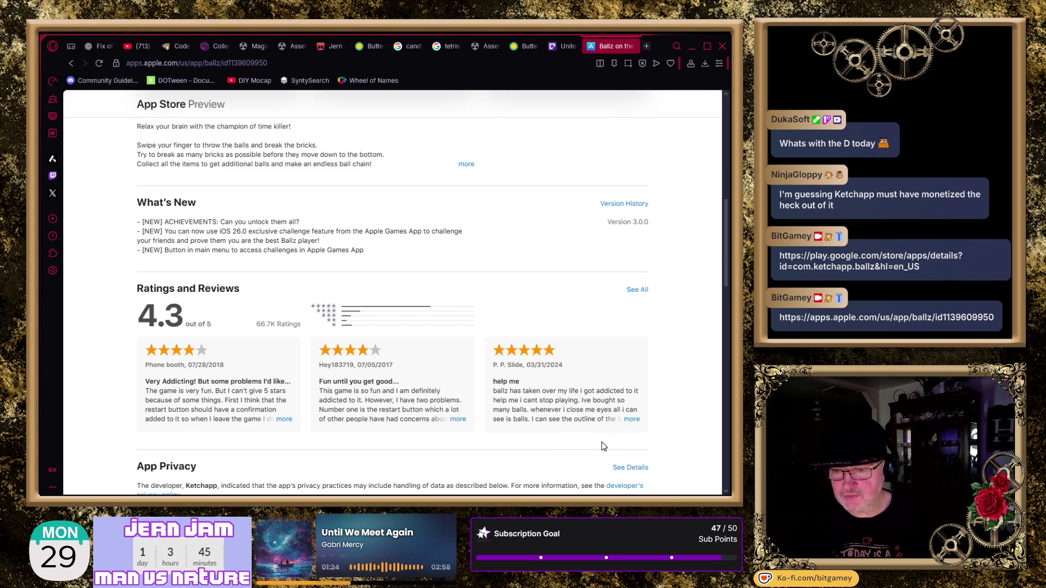
click(631, 420)
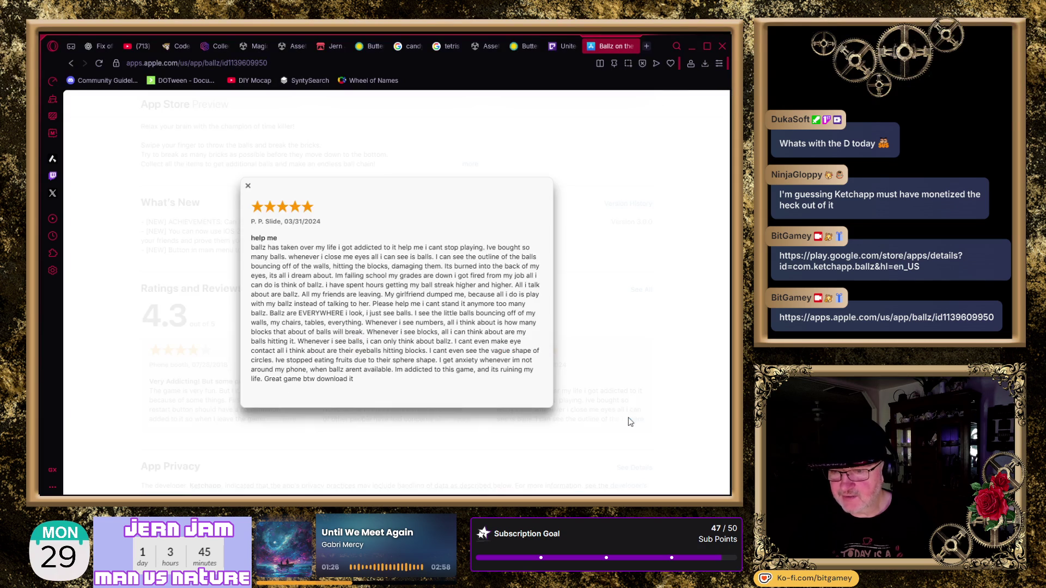
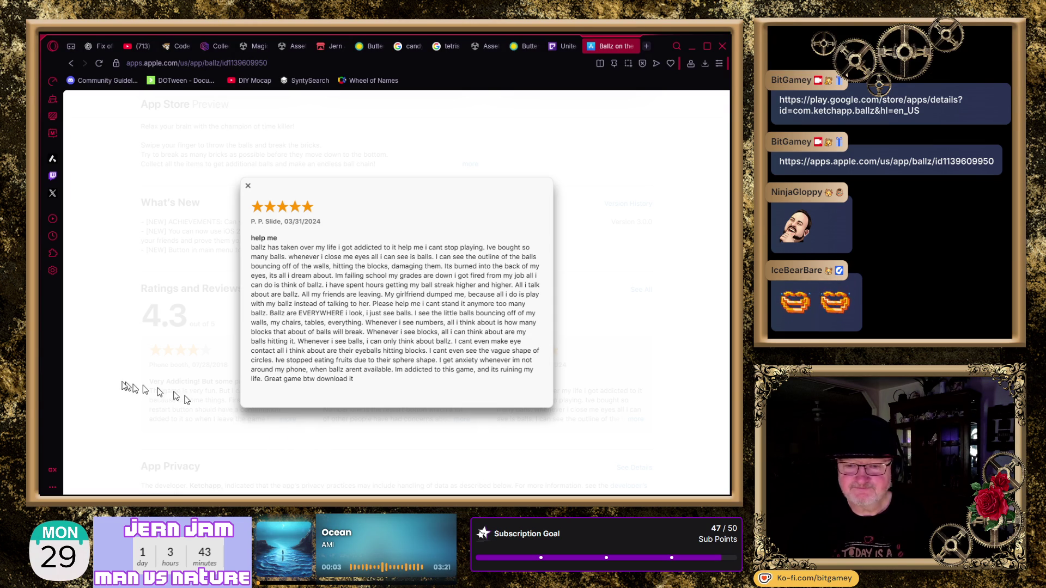
- Close the full 'help me' review and scroll down to Ballz's Information section with seller, size and purchases
click(210, 411)
scroll(110, 380, down, 1)
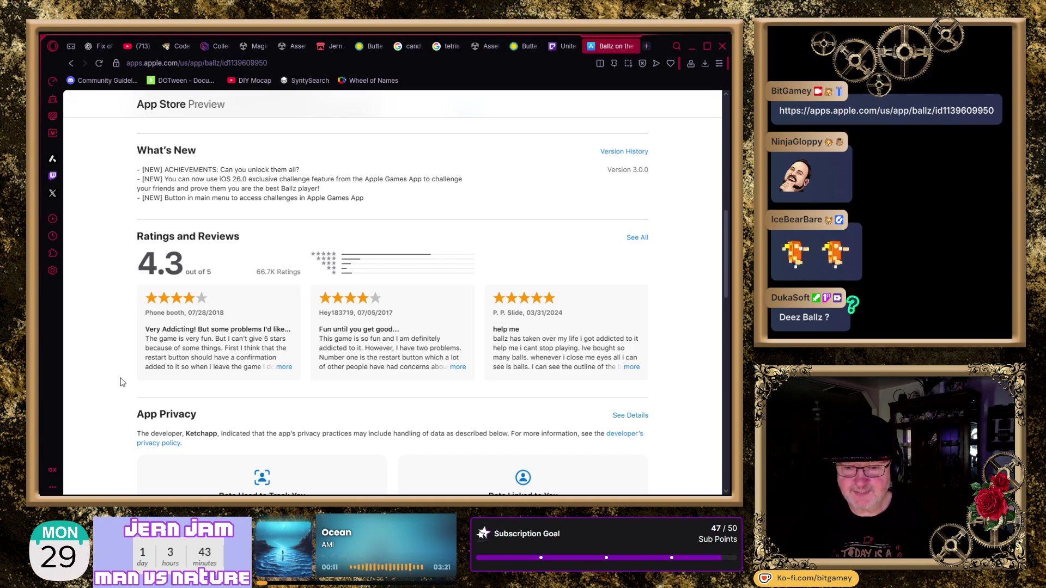
scroll(122, 383, down, 4)
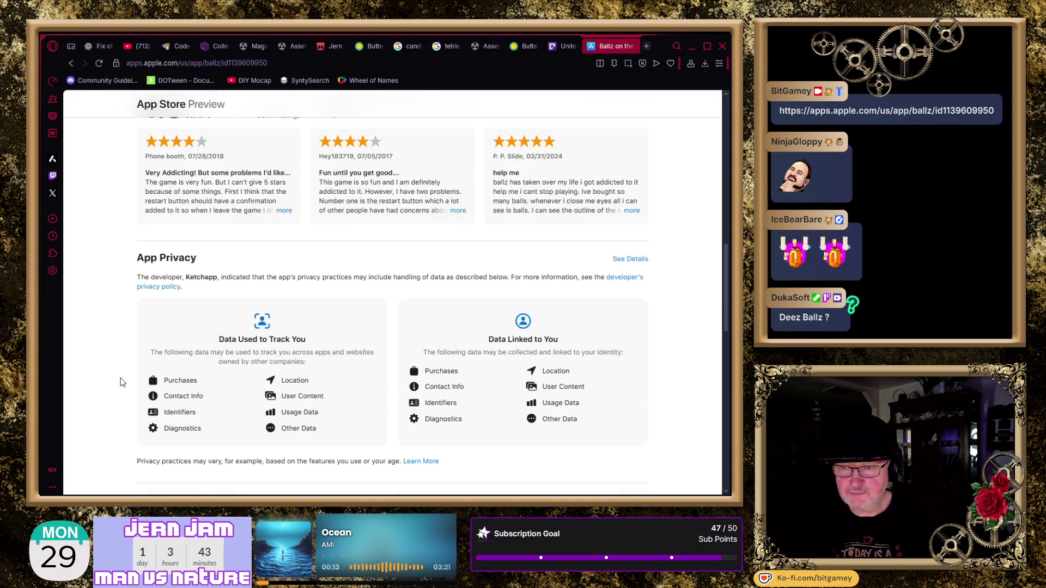
scroll(122, 382, down, 3)
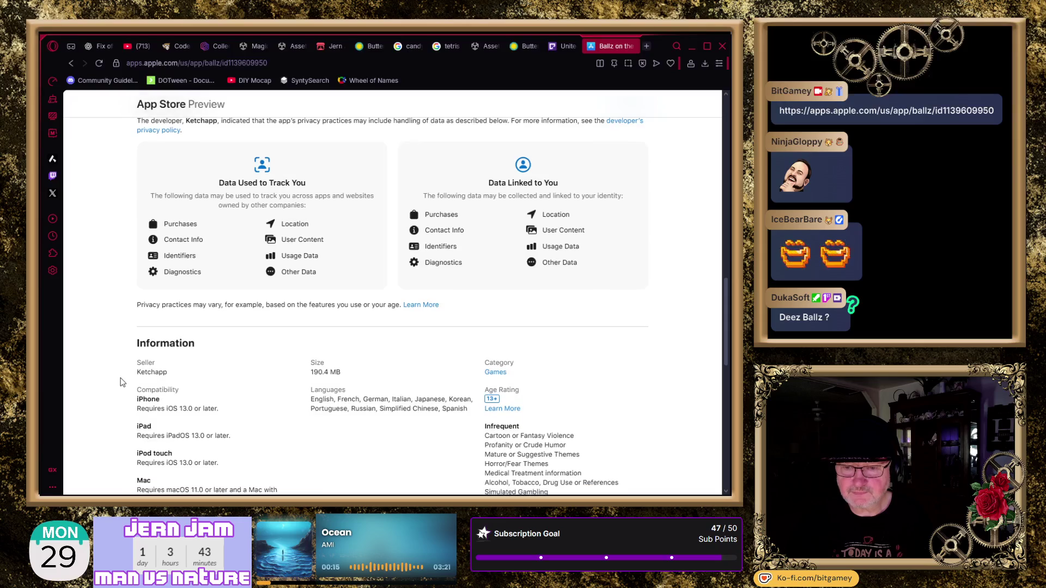
scroll(122, 383, down, 1)
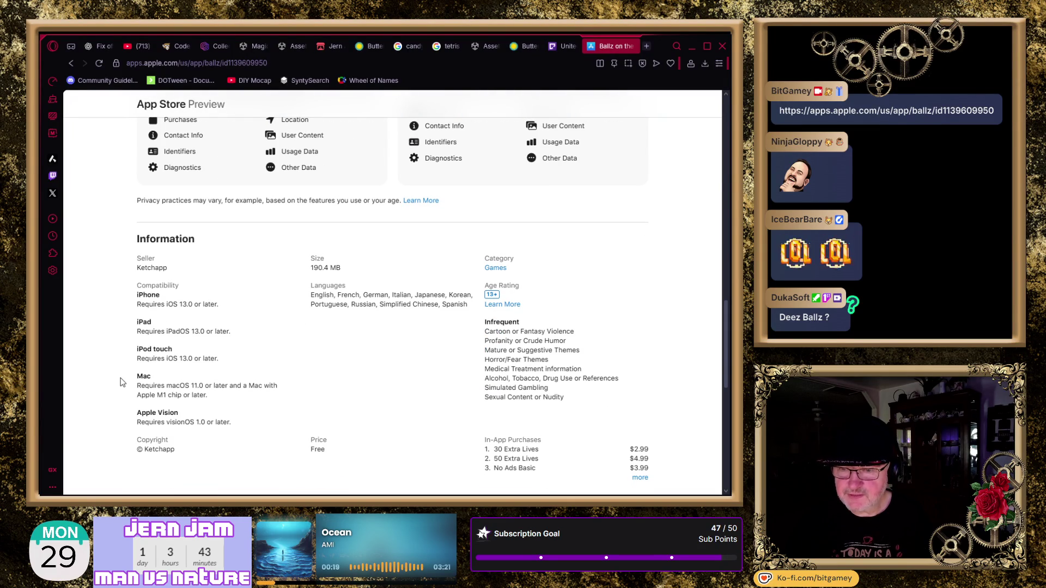
scroll(122, 383, down, 1)
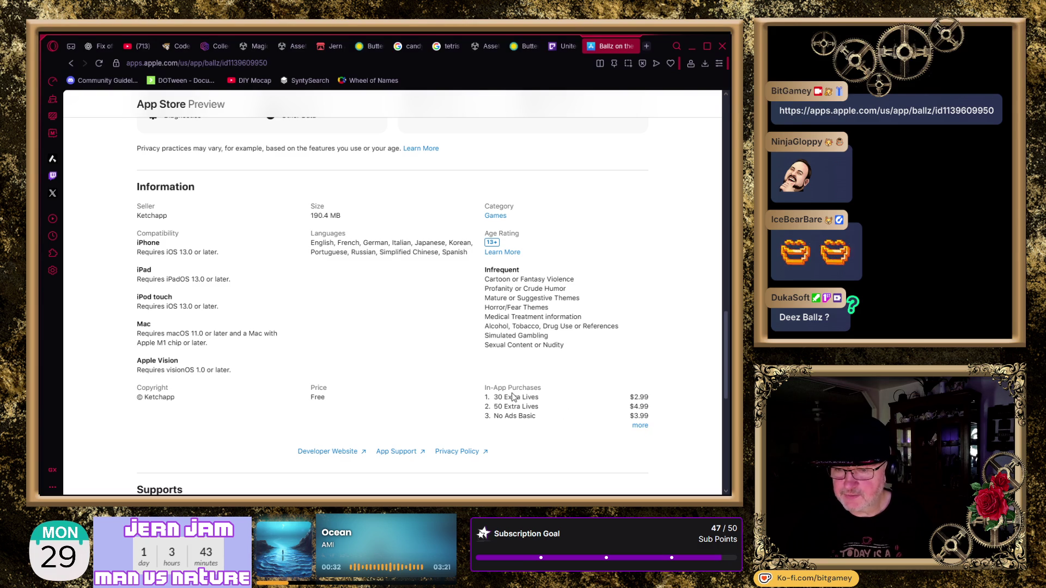
- Highlight the 30 Extra Lives purchase, then the in-app purchase rows and prices
drag(493, 397, 526, 397)
click(545, 396)
drag(649, 389, 660, 428)
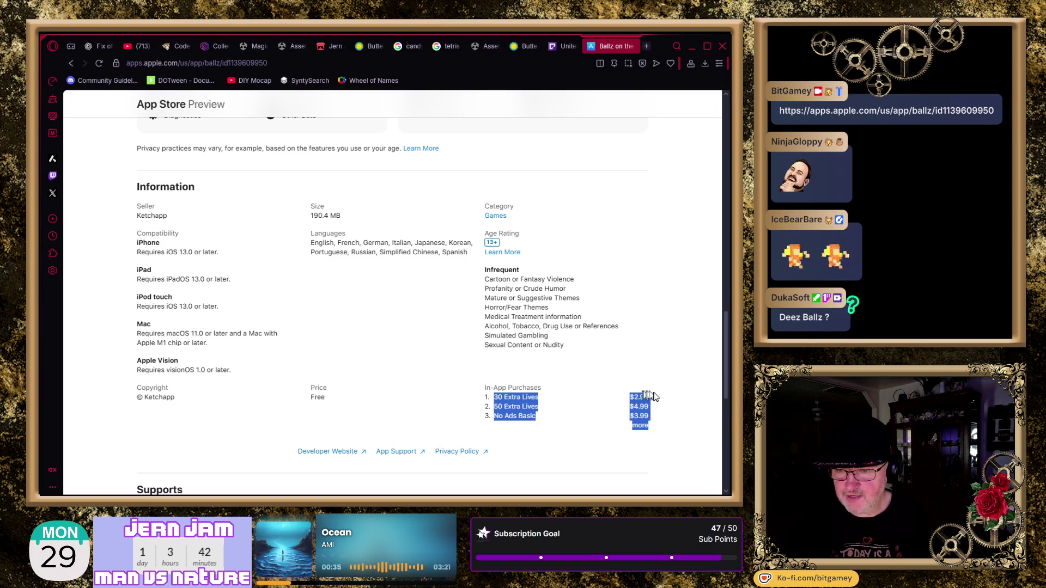
click(654, 381)
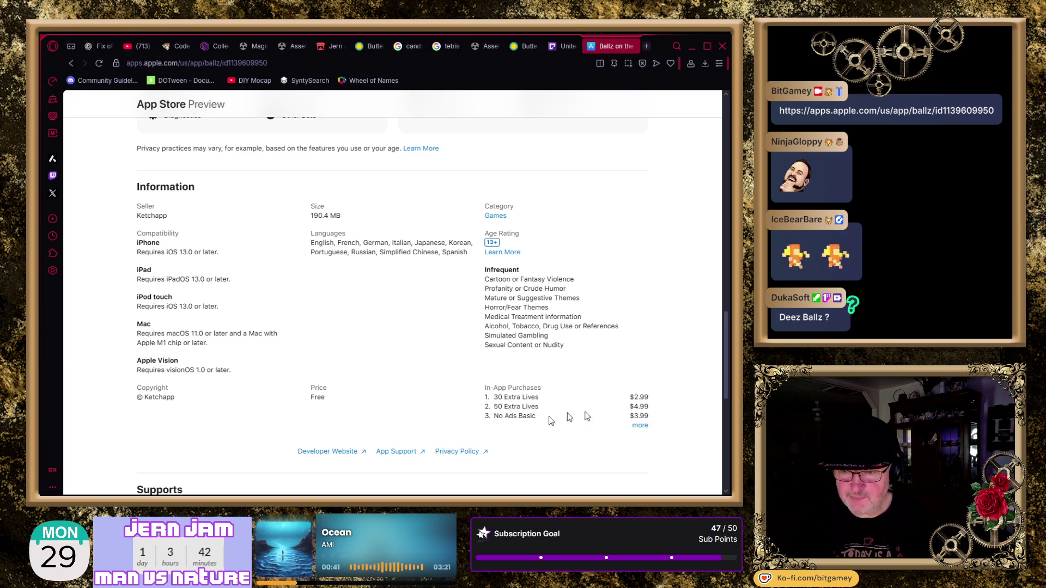
- Expand the list to all ten in-app purchases and highlight the four No Ads options
click(641, 426)
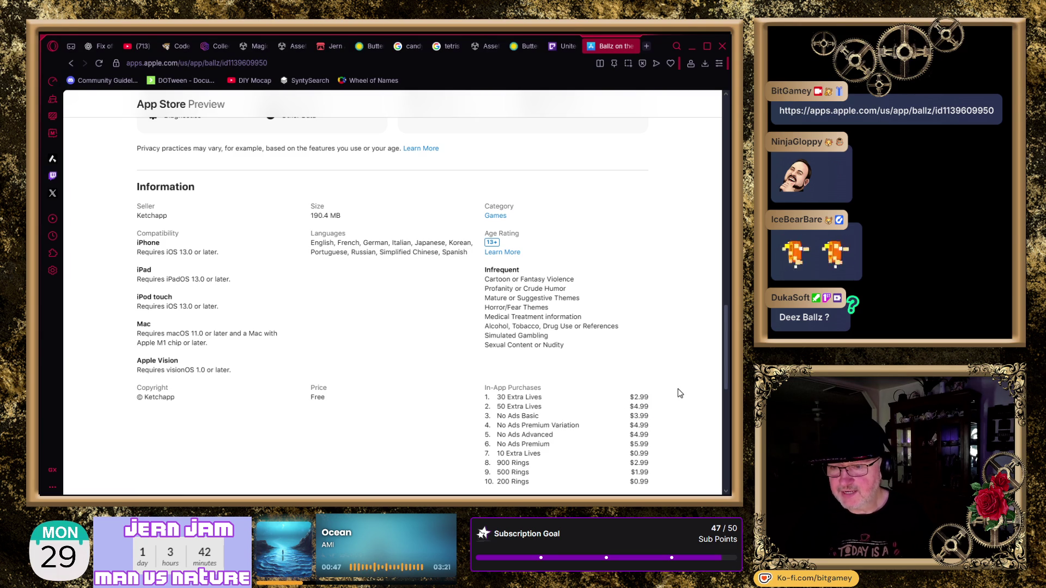
scroll(678, 390, down, 1)
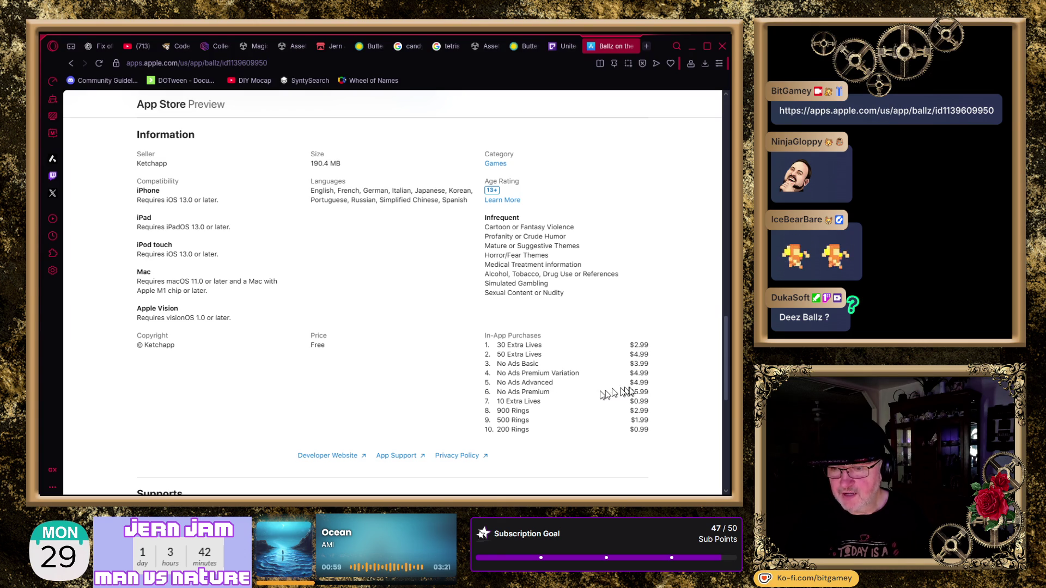
mouse_move(648, 393)
mouse_down()
mouse_move(590, 369)
mouse_move(497, 370)
mouse_up()
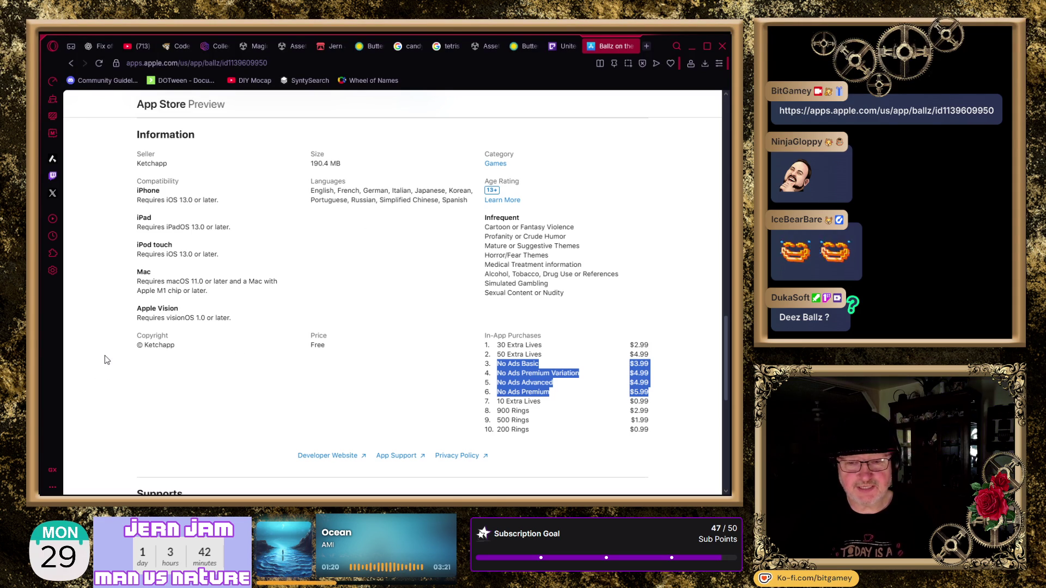
click(669, 369)
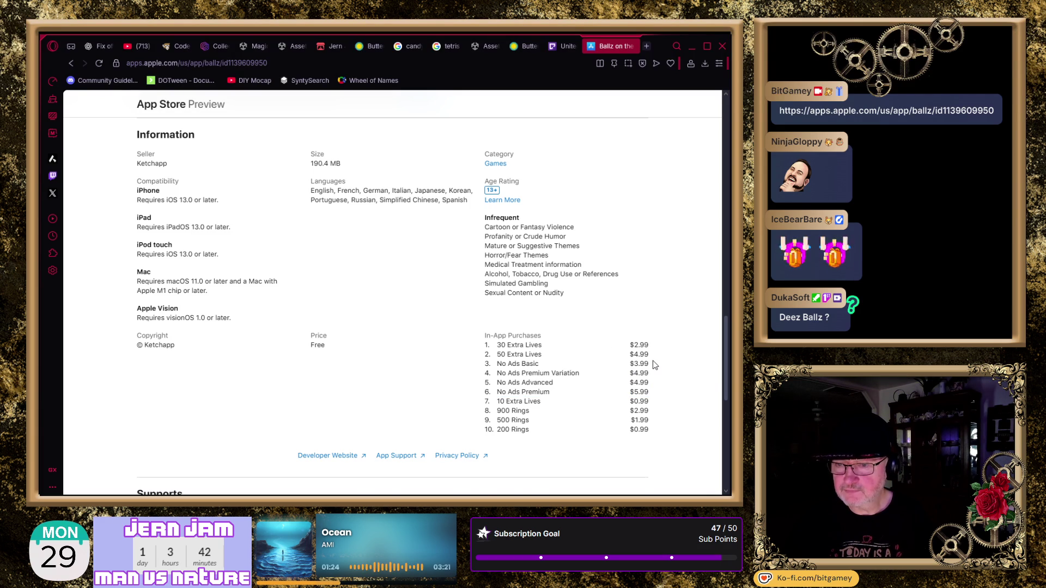
scroll(653, 360, up, 2)
scroll(644, 365, up, 1)
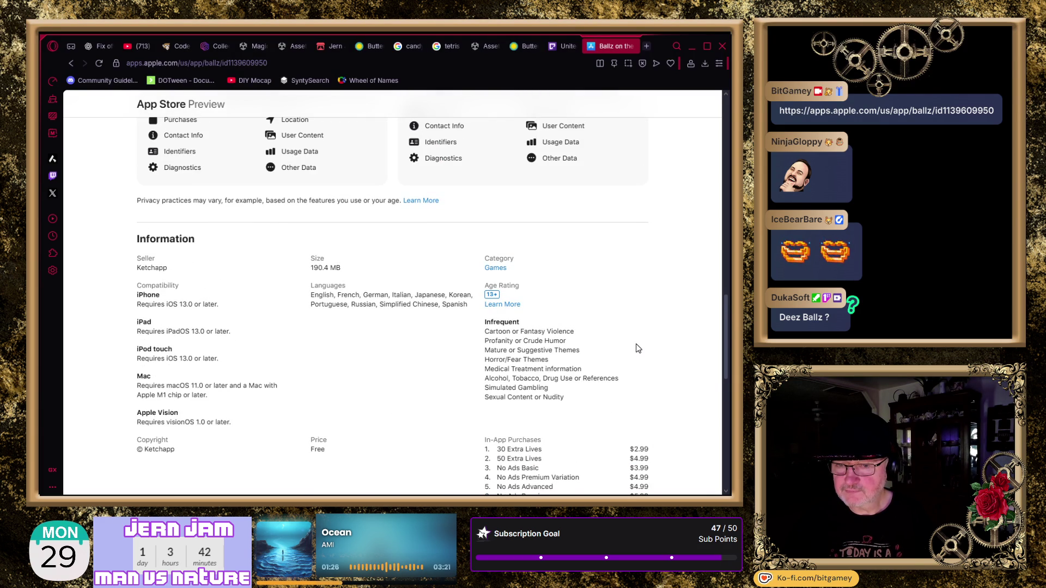
scroll(638, 349, up, 6)
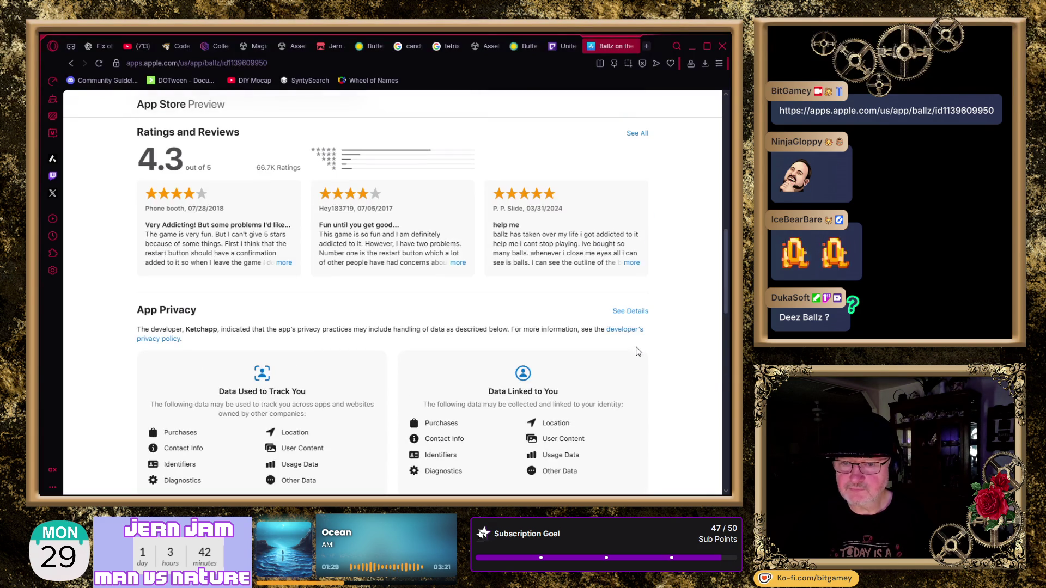
scroll(638, 351, up, 1)
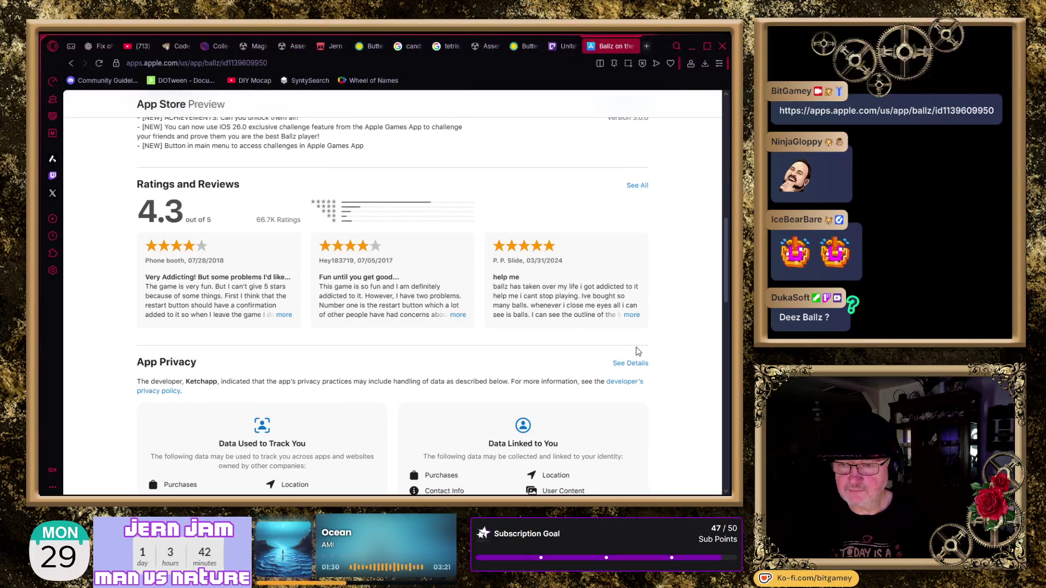
scroll(638, 351, up, 4)
scroll(638, 351, up, 2)
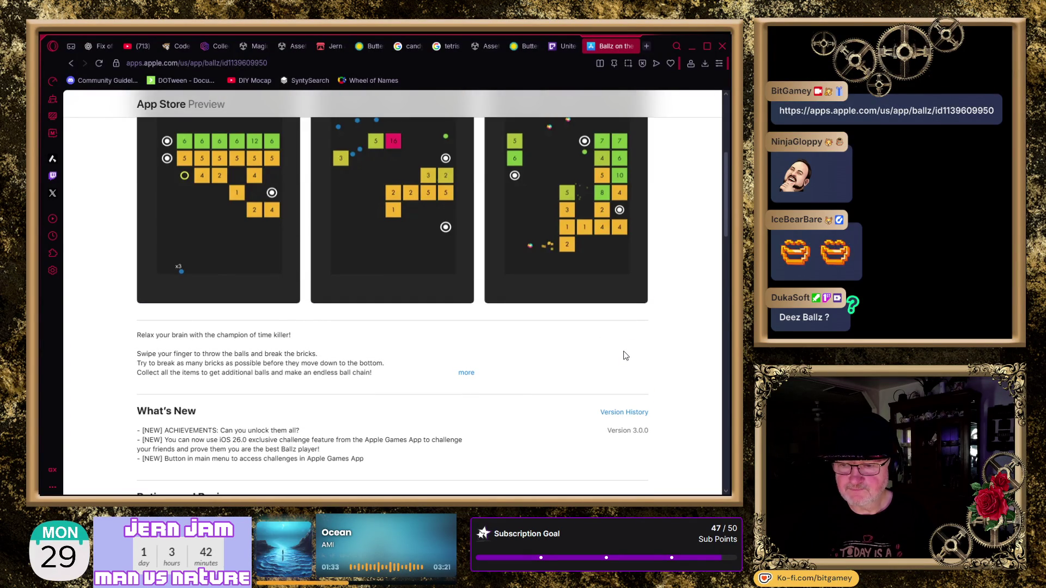
- Open the Ballz version history, read back to version 2.6.5 from Mar 9, 2020, then close it
click(615, 414)
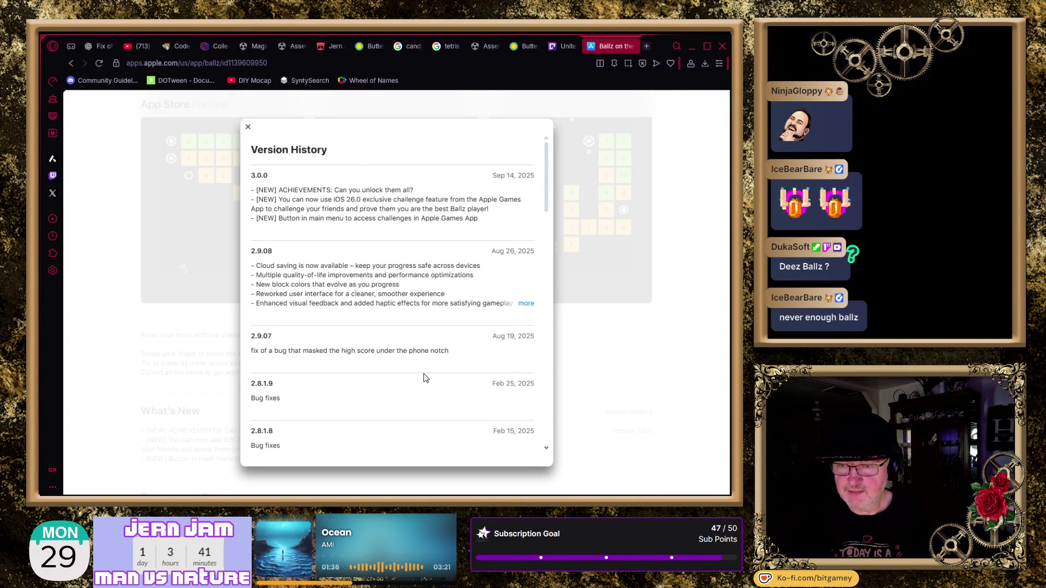
scroll(424, 376, down, 3)
scroll(426, 378, down, 8)
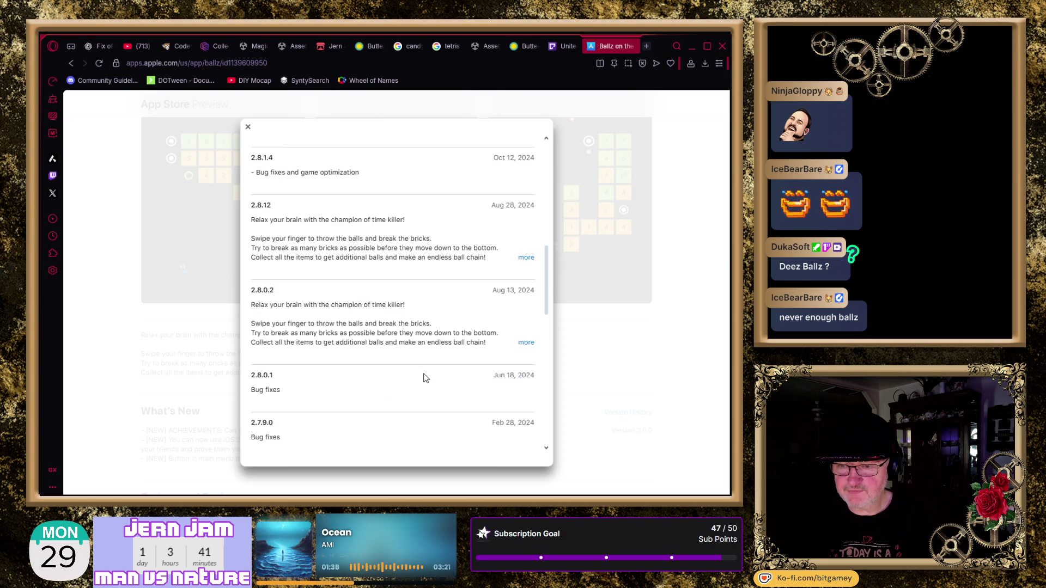
scroll(425, 378, down, 8)
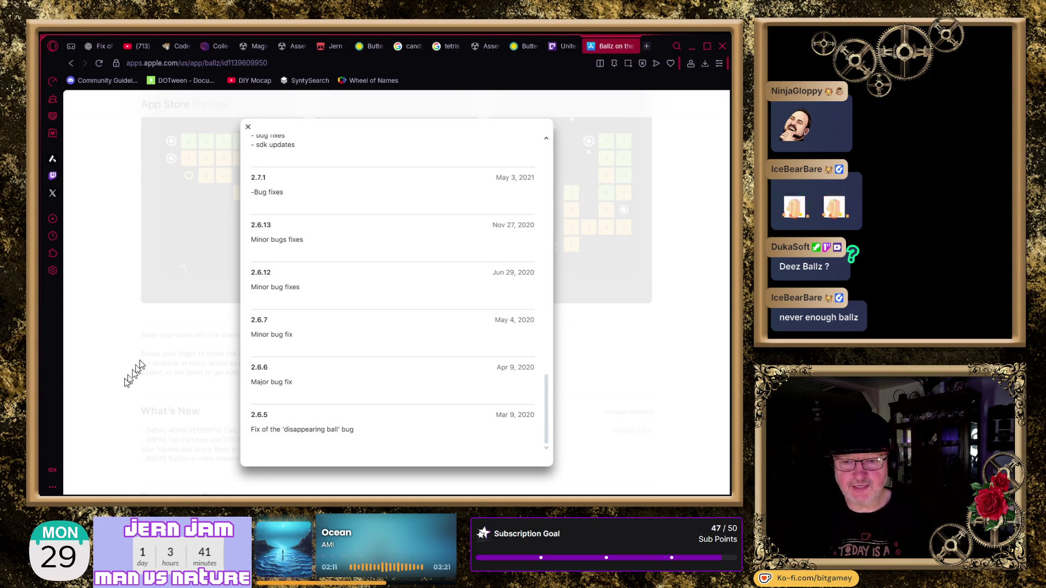
click(125, 383)
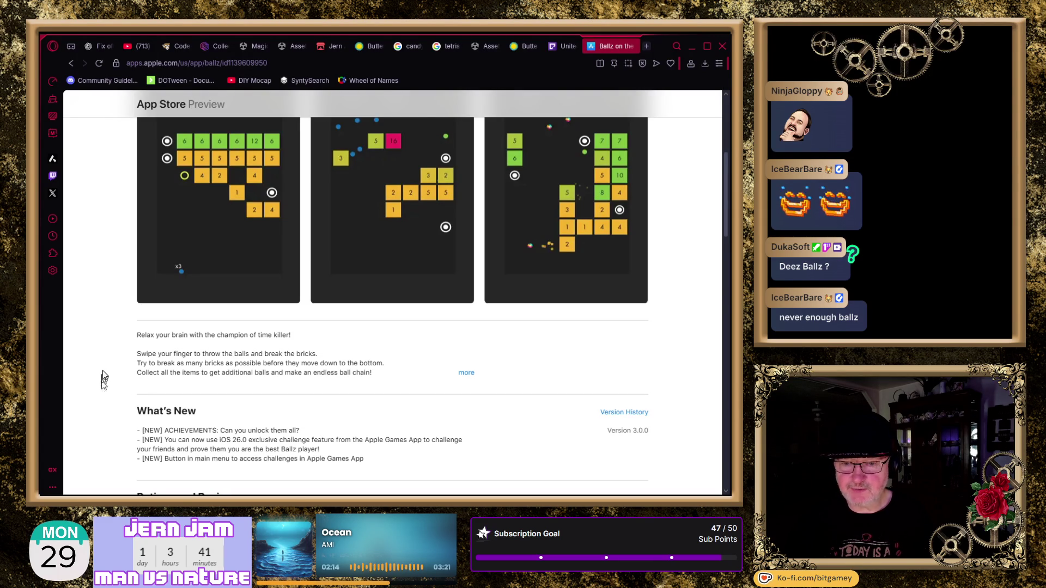
- Switch the Ballz screenshots to iPhone, return to the app header, and close the store tab
scroll(104, 374, up, 5)
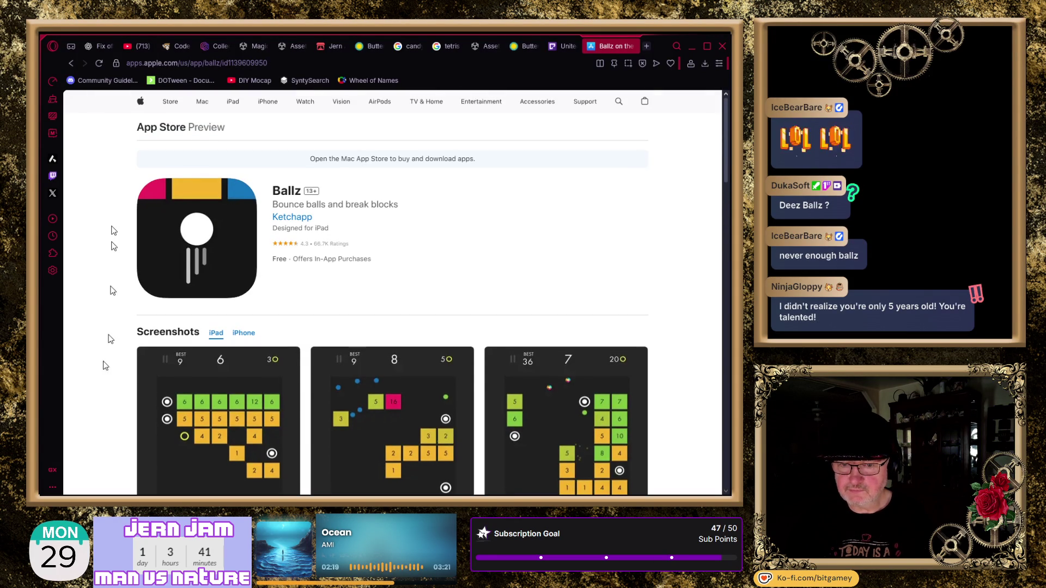
scroll(117, 324, down, 3)
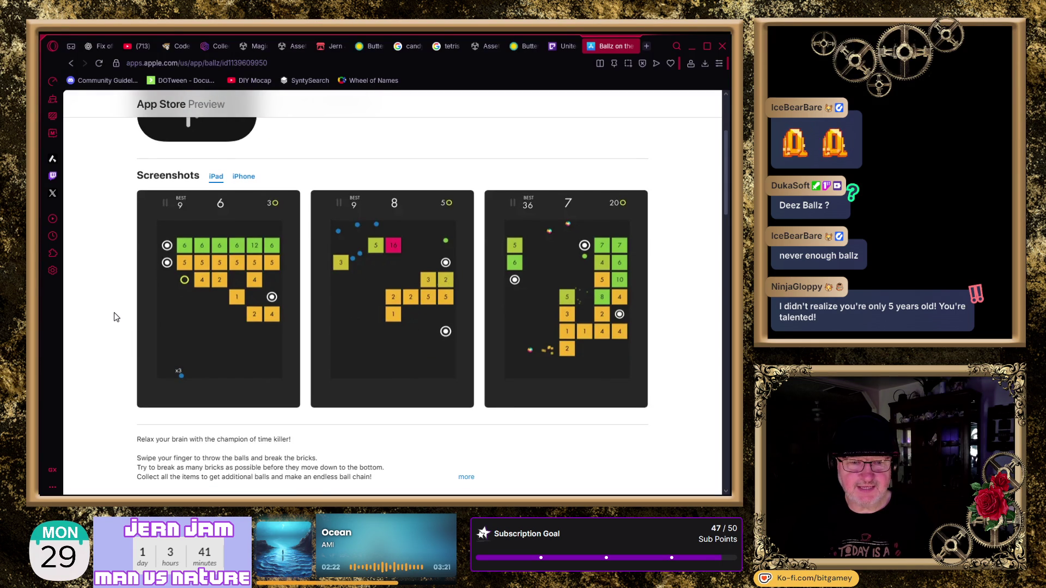
click(243, 176)
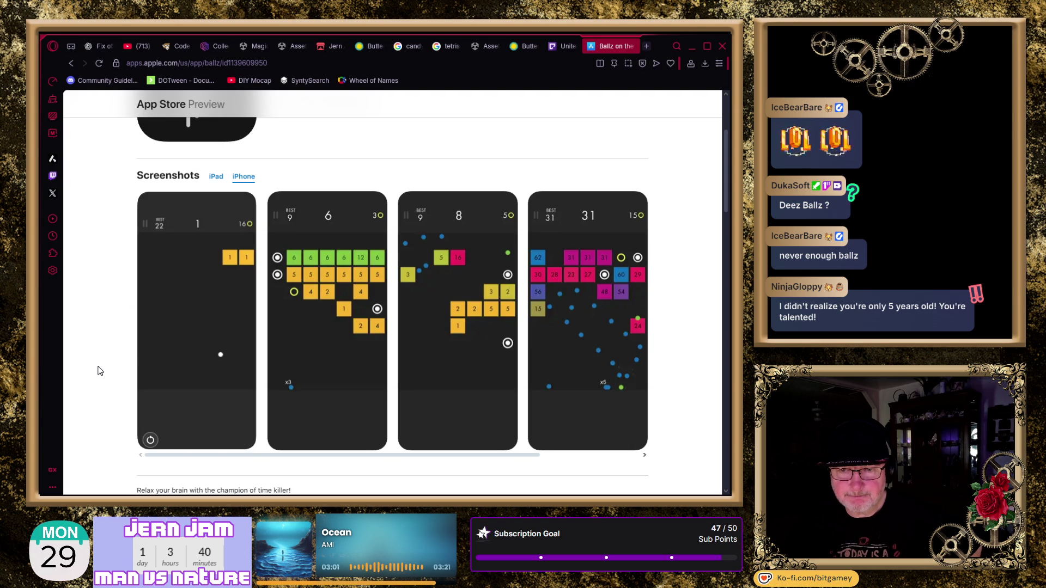
scroll(102, 329, up, 3)
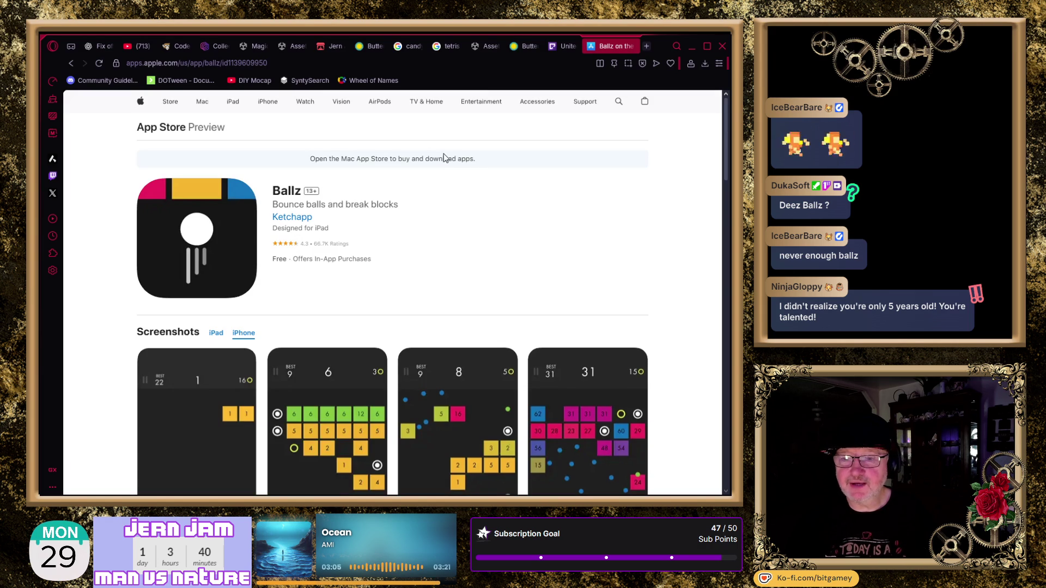
click(631, 46)
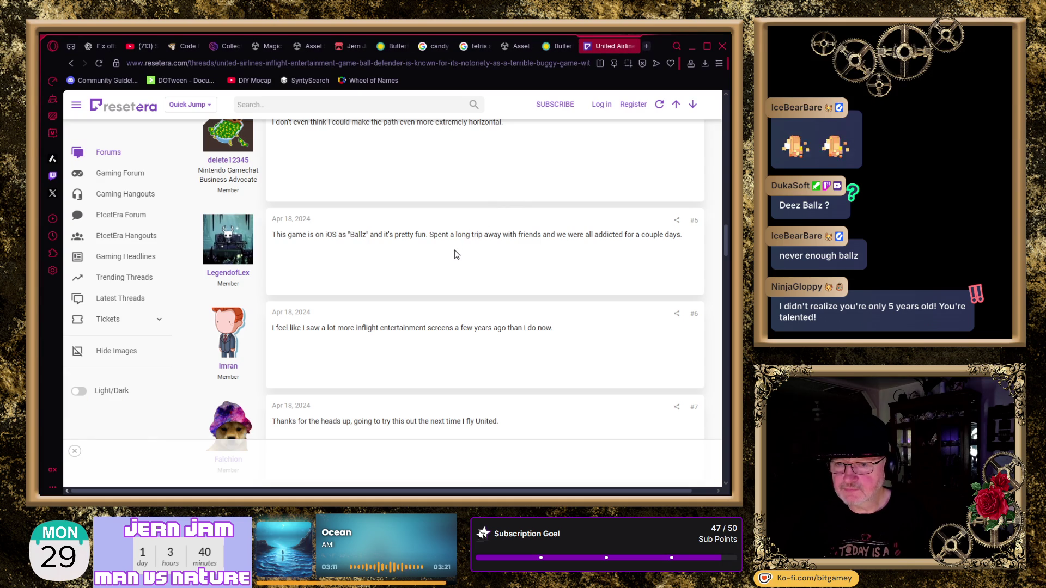
- Read the Ball Defender thread down to post #10 and select the word Holedown
scroll(456, 254, down, 2)
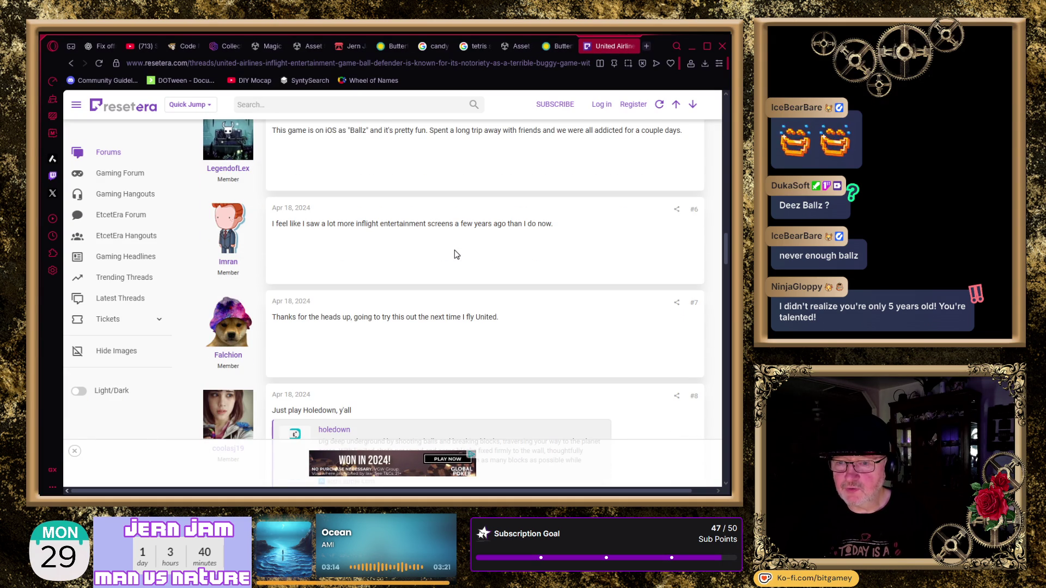
scroll(541, 220, down, 3)
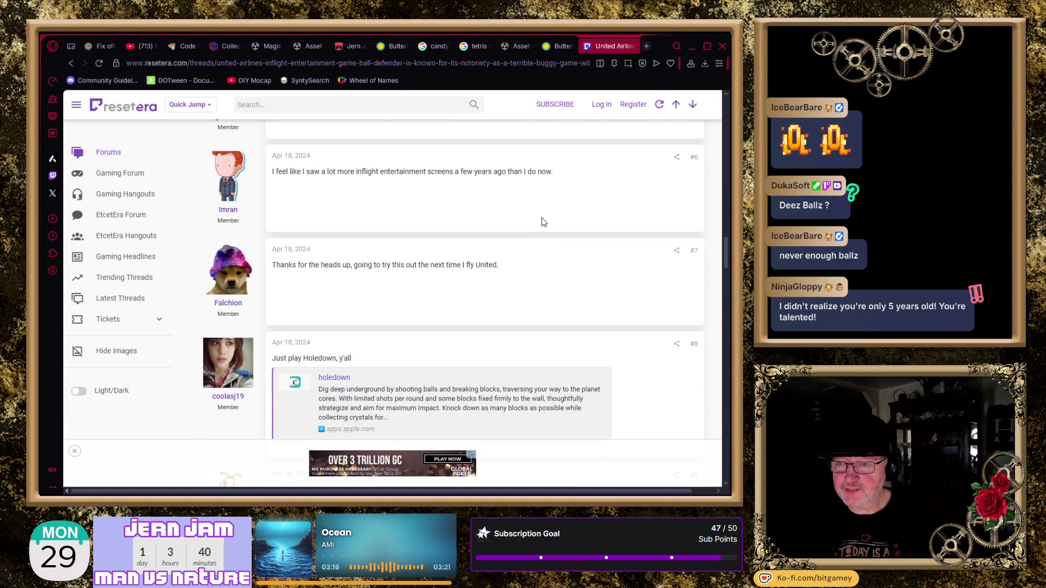
scroll(543, 221, down, 2)
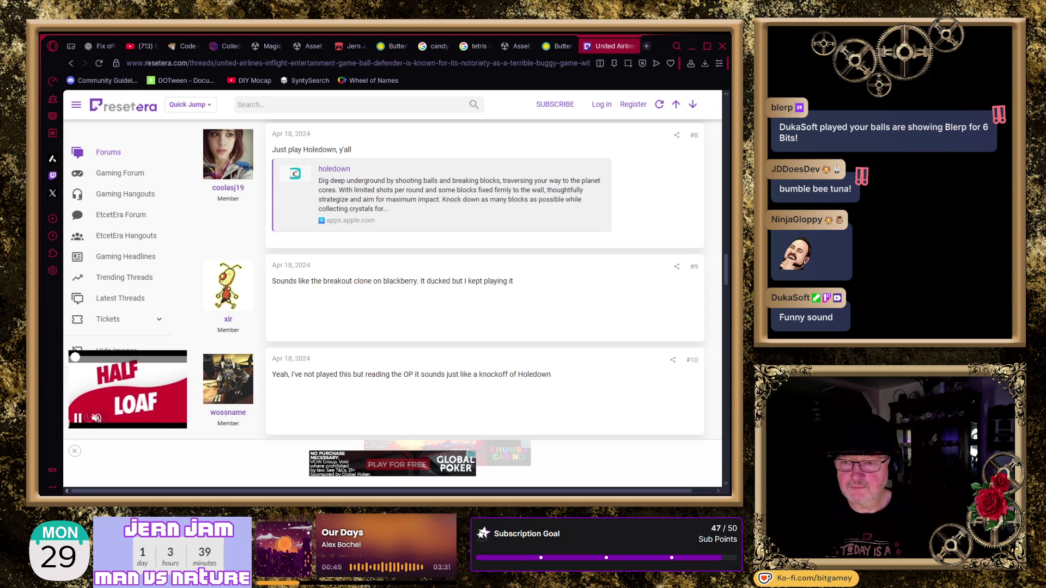
scroll(392, 273, down, 1)
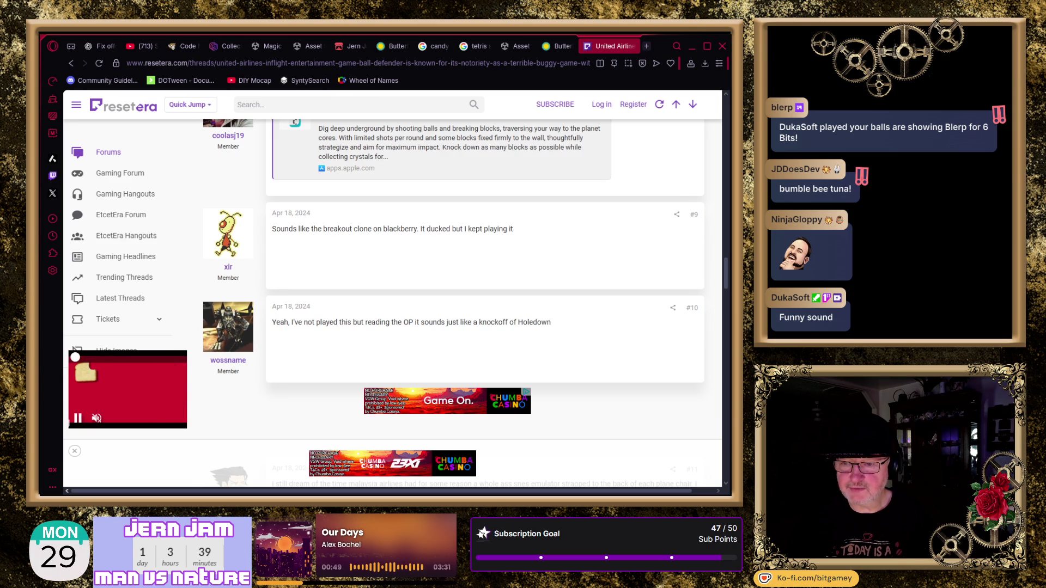
double_click(534, 322)
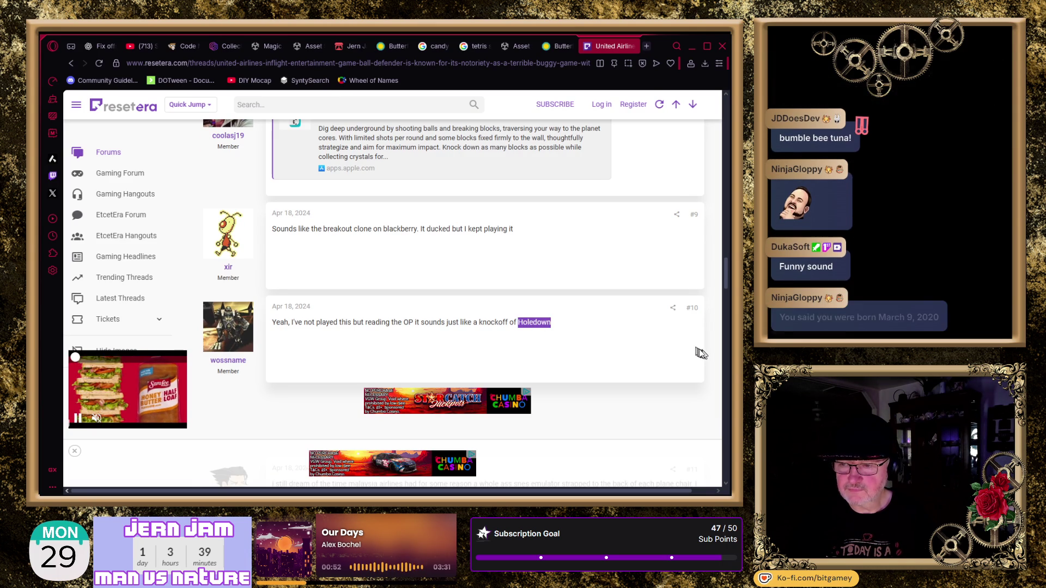
- Search Google for the selected word Holedown and filter the results to Videos
key(ctrl+shift+s)
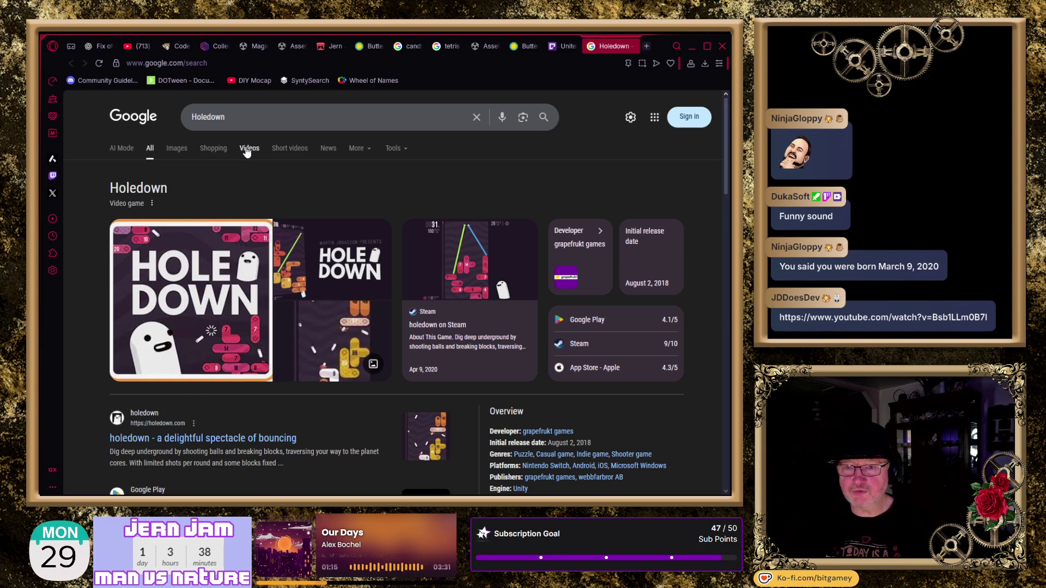
click(249, 149)
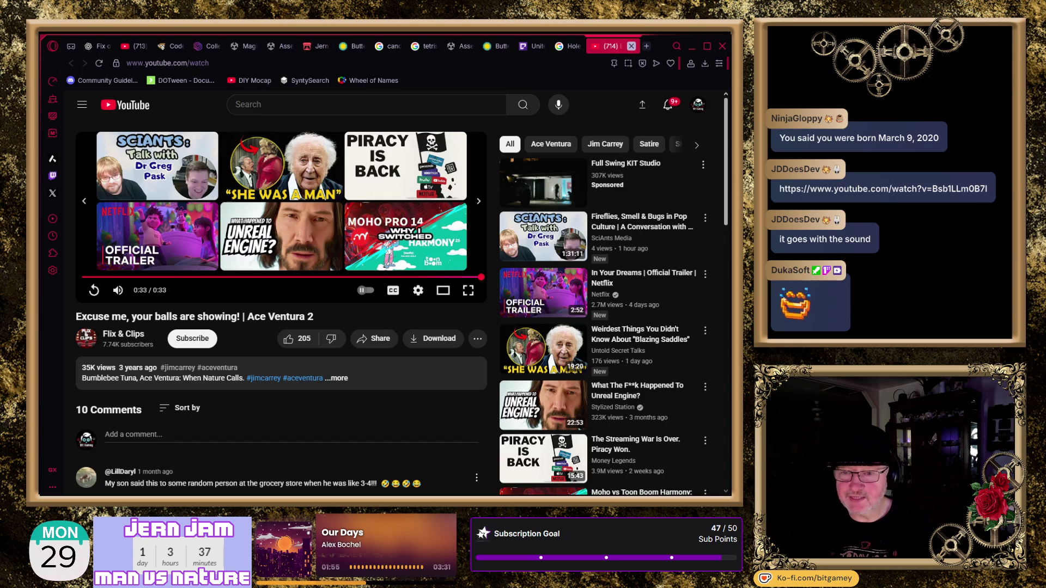
- Close the Ace Ventura 2 YouTube clip to return to the Holedown video results
click(631, 45)
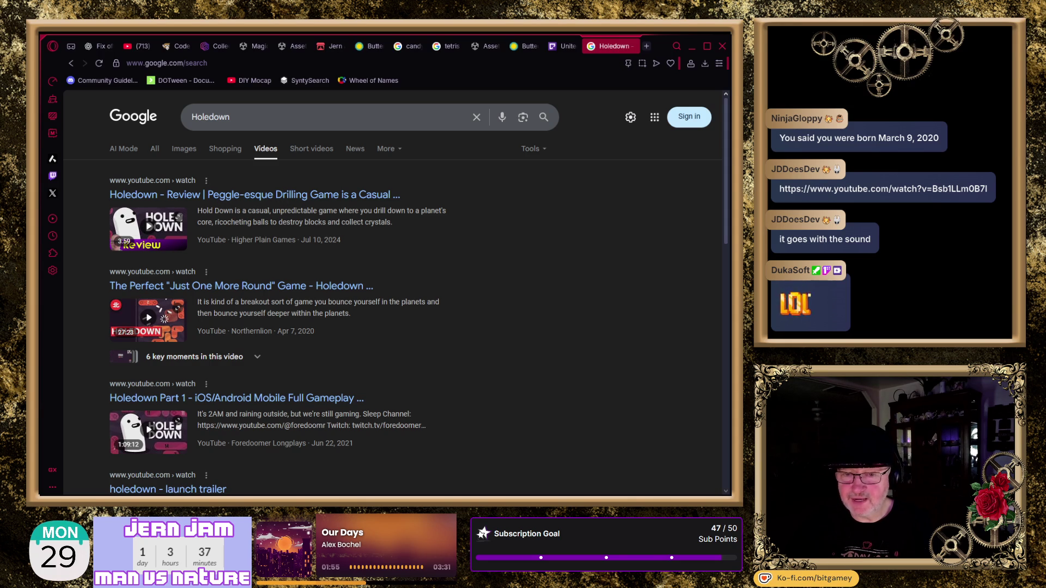
- Close the Holedown Google search tab and the ResetEra thread tab
click(631, 46)
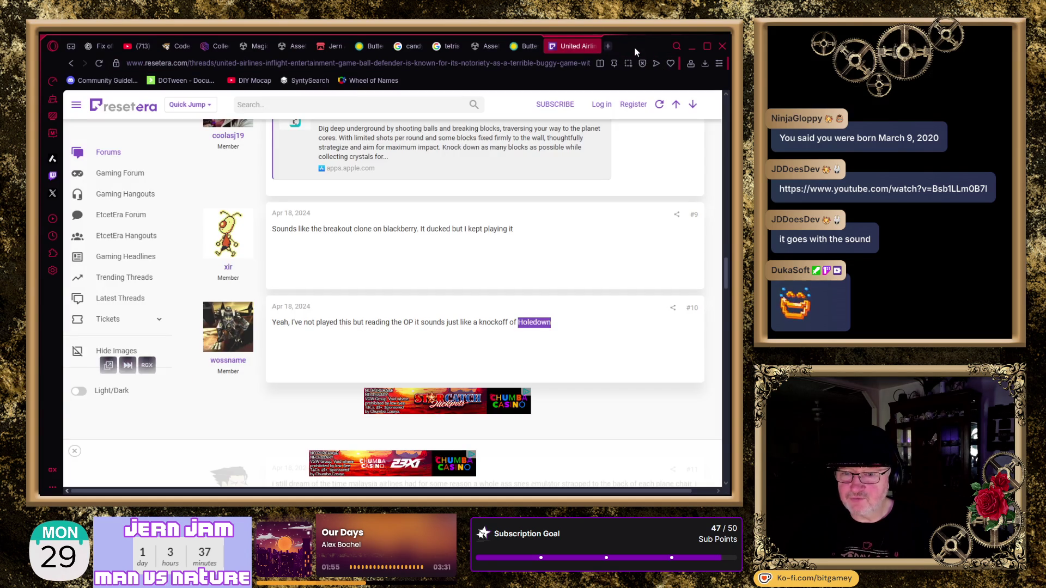
click(594, 49)
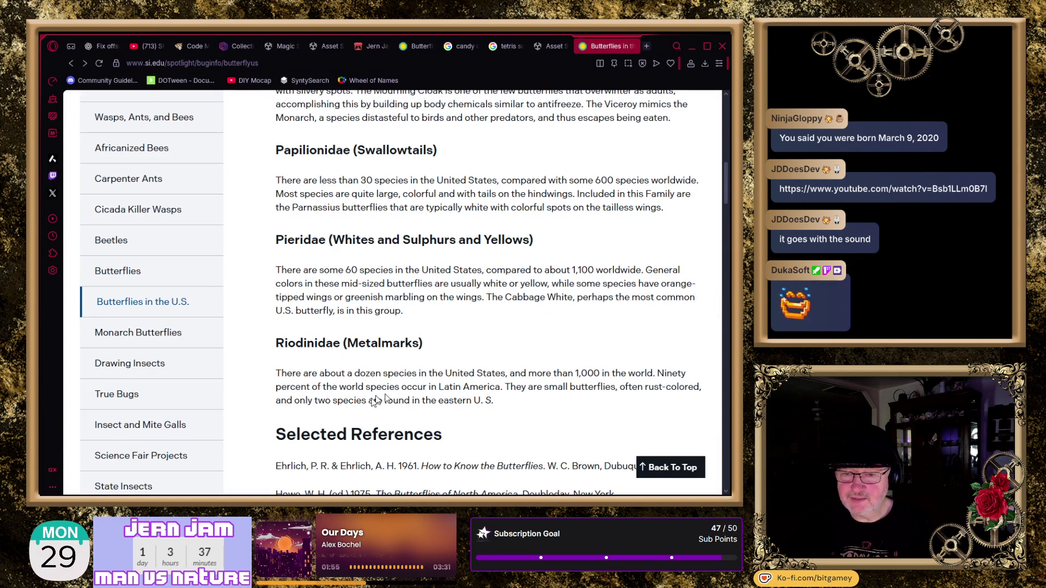